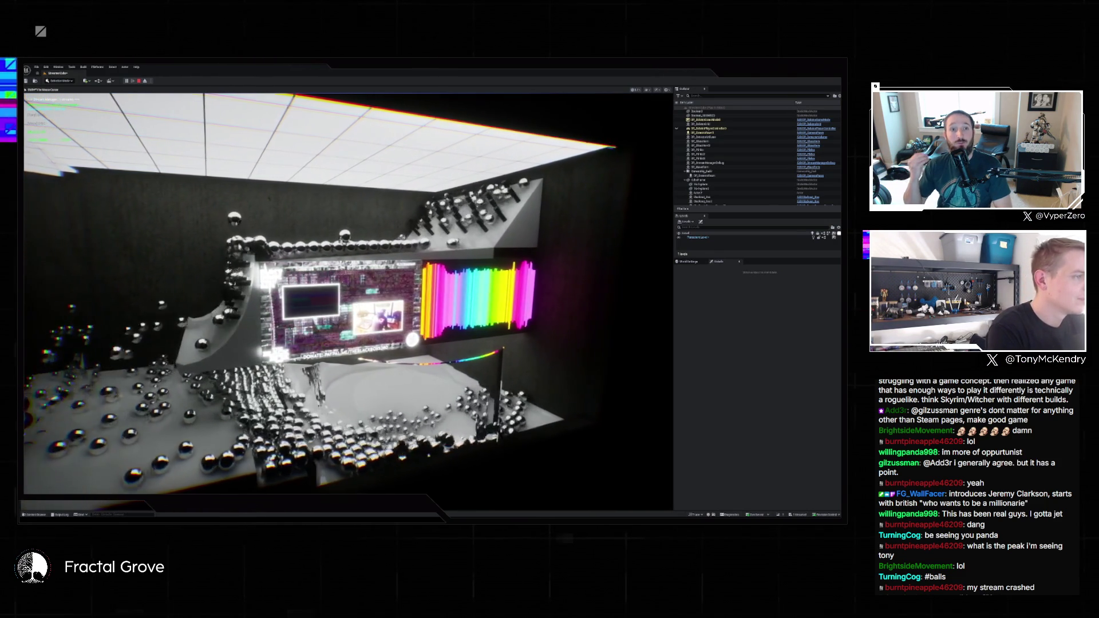
Stop play, set BP_Waveform's Waveform Width and Frequency Bands values, and relaunch the level
key("Escape")
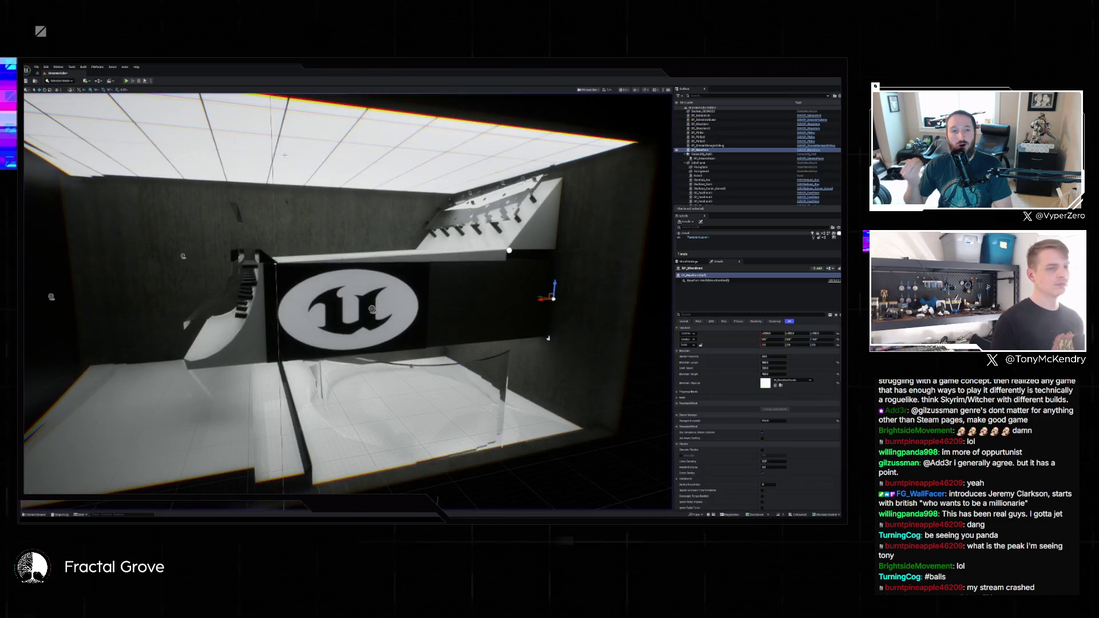
key("Return")
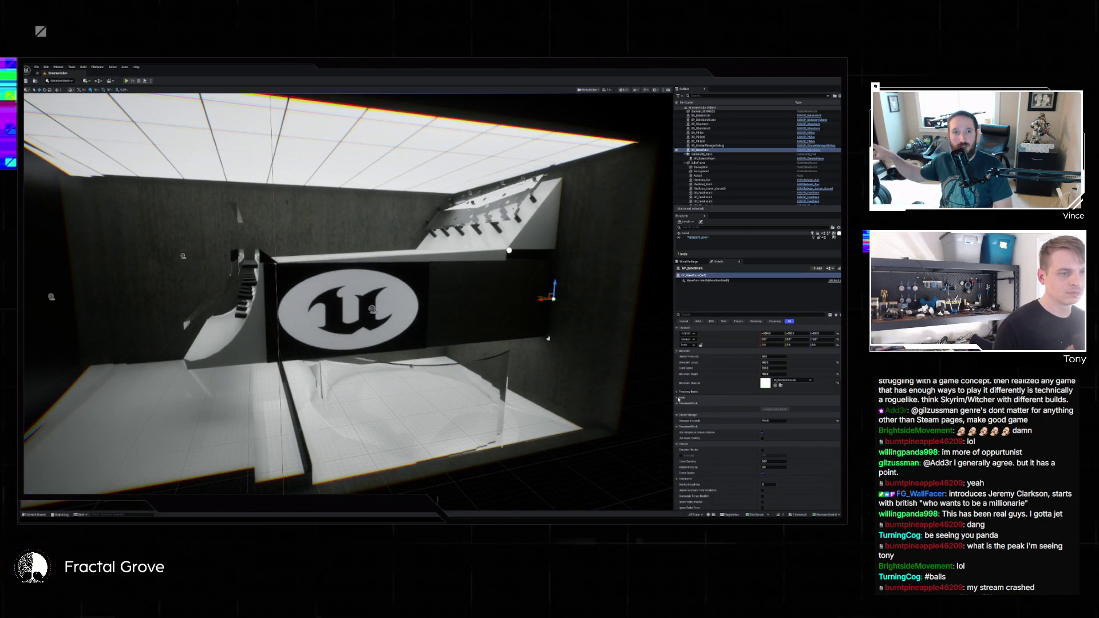
left_click(678, 397)
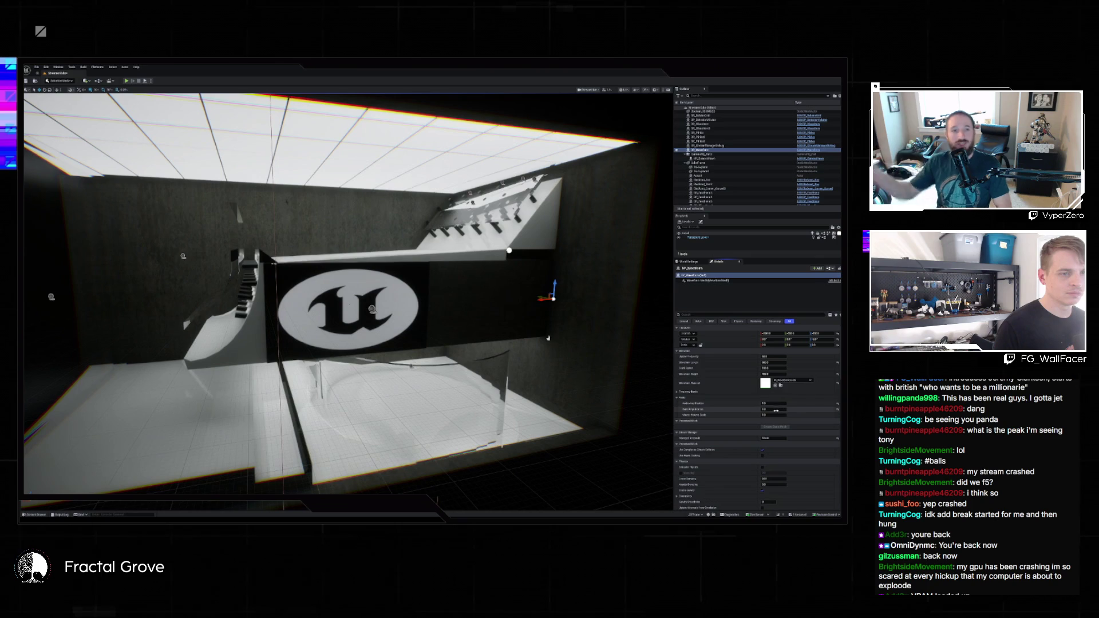
left_click(677, 392)
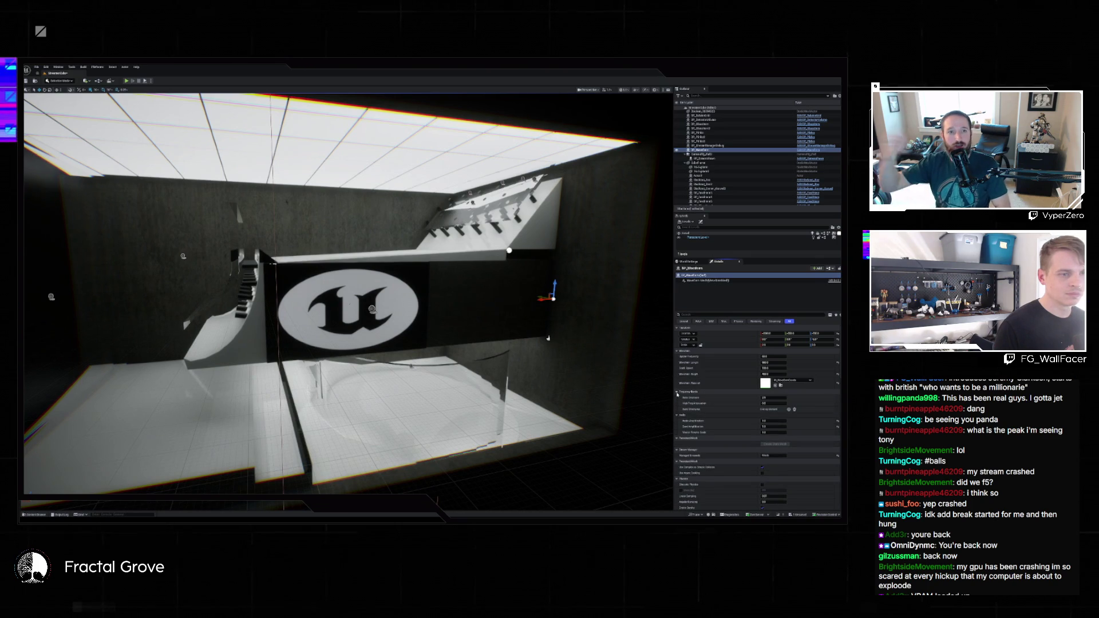
left_click(784, 397)
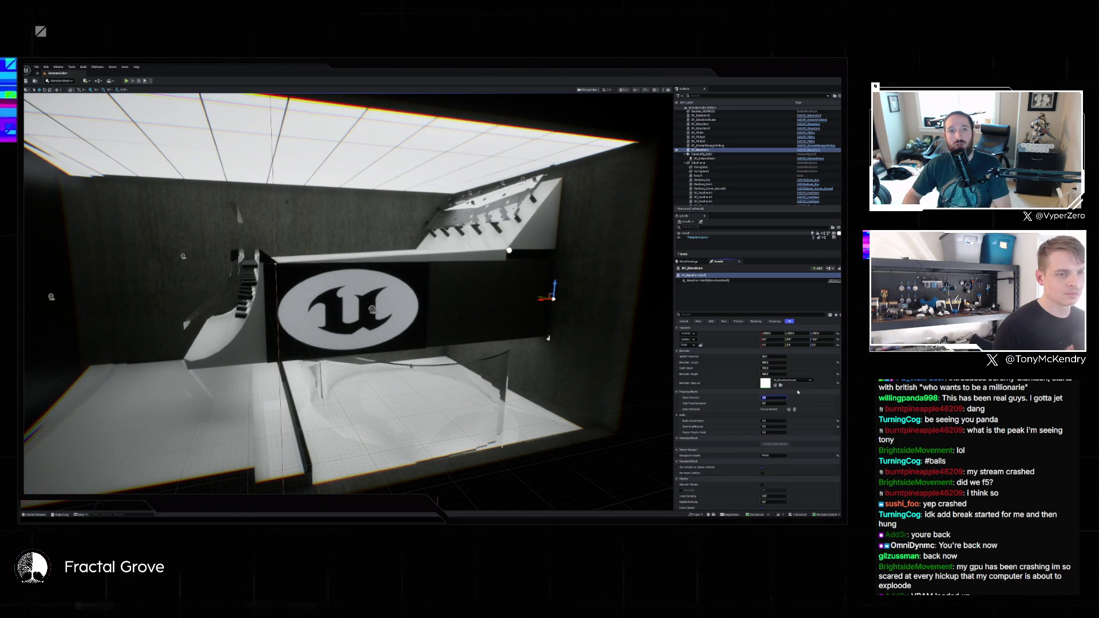
left_click(127, 81)
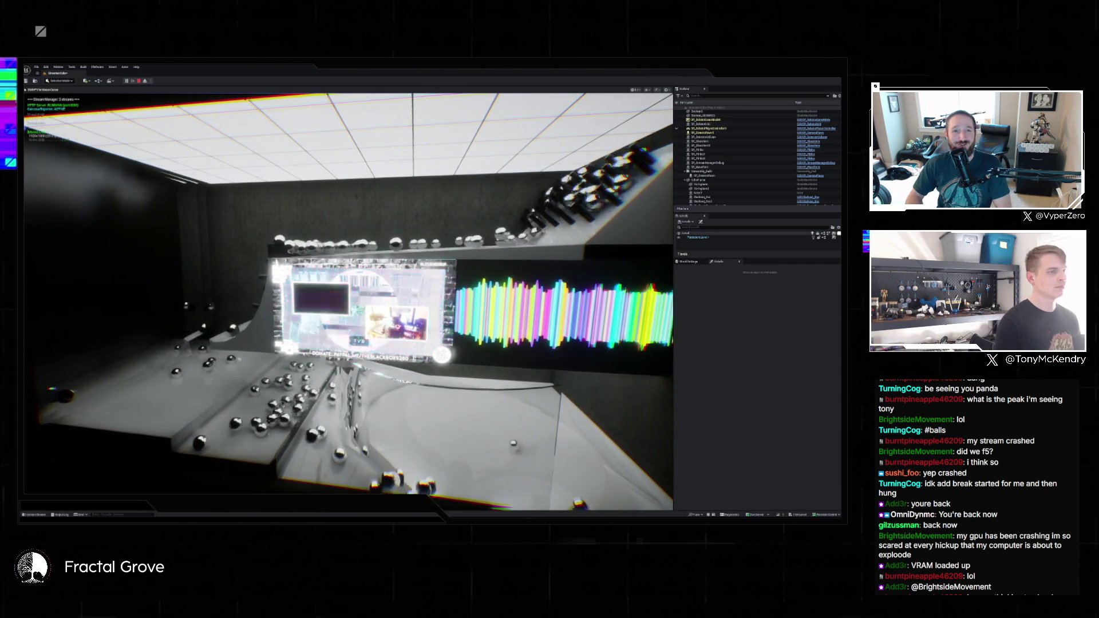
End the play session and scroll down the Outliner in the editor
key("Escape")
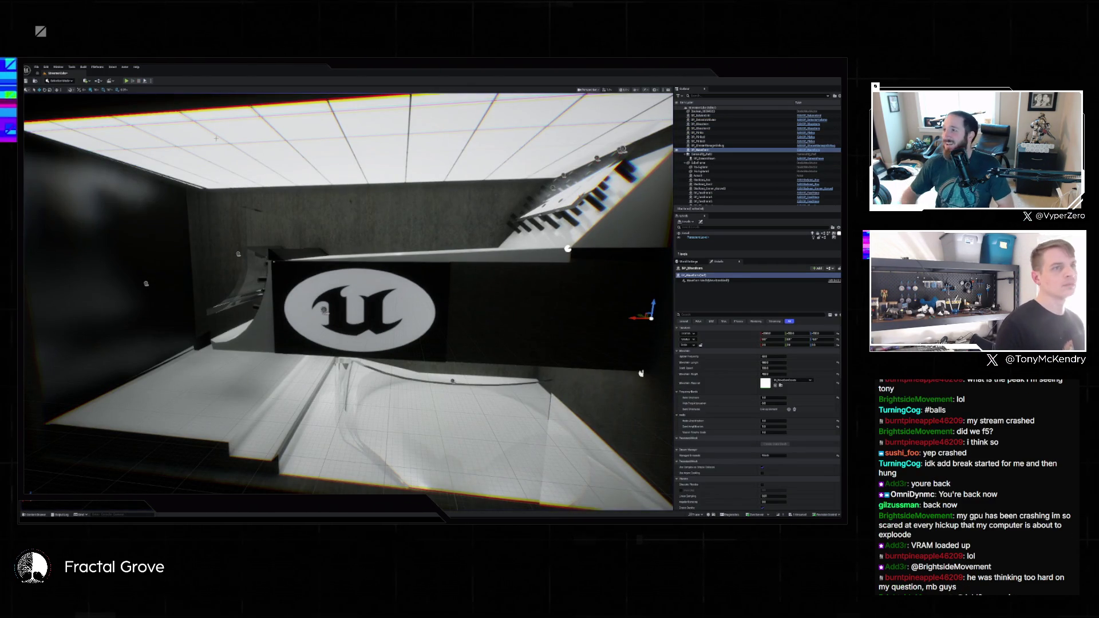
scroll(807, 185, "down", 3)
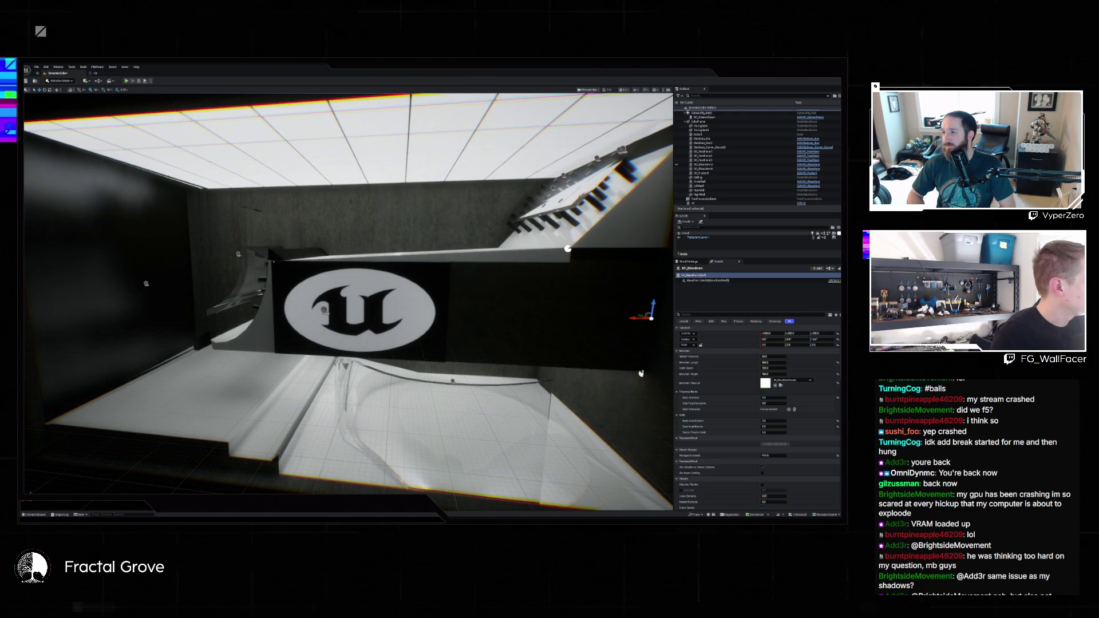
Bring a browser window forward, then start the studio level in play mode
key("super+shift+Left")
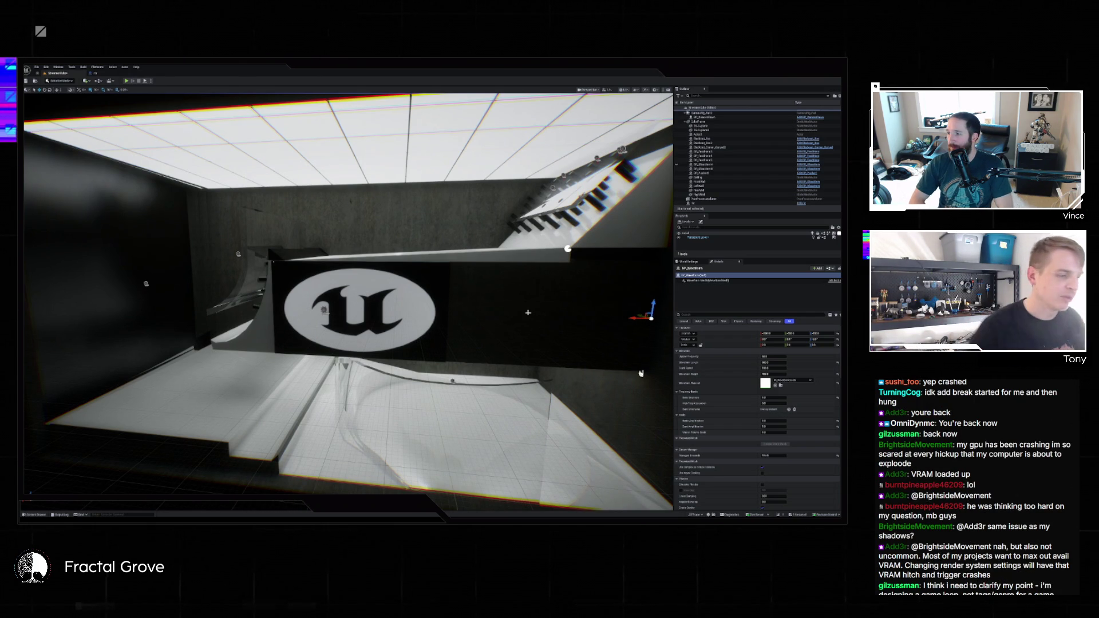
left_click(127, 81)
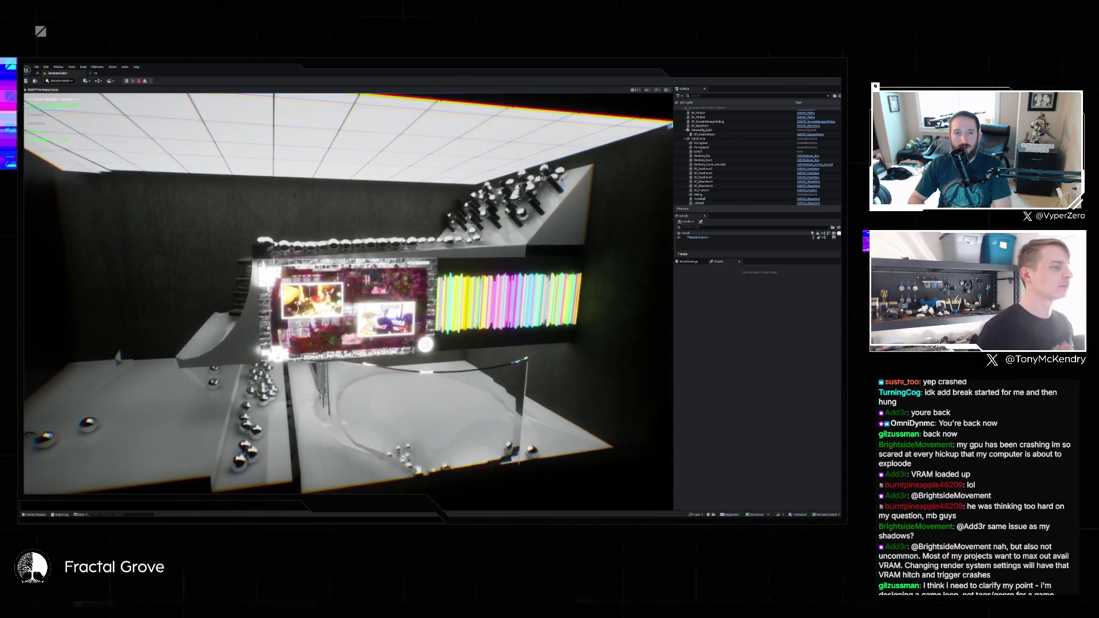
Stop play, select the central screen actor and open its M_Video material from the content browser
key("Escape")
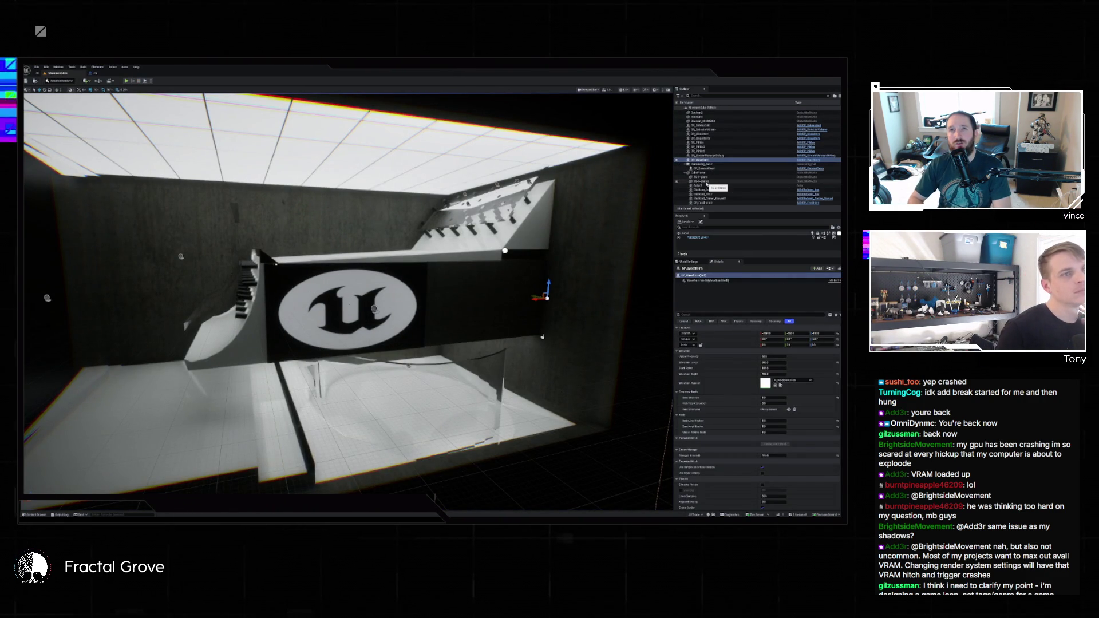
left_click(706, 178)
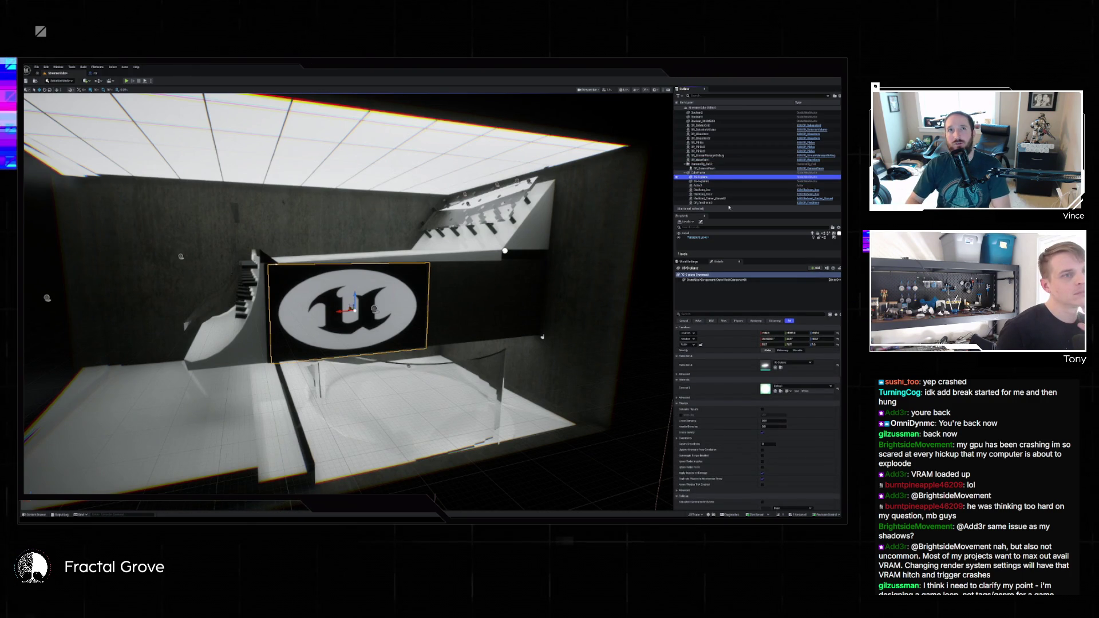
scroll(710, 197, "down", 3)
left_click(706, 203)
key("ctrl+b")
double_click(436, 389)
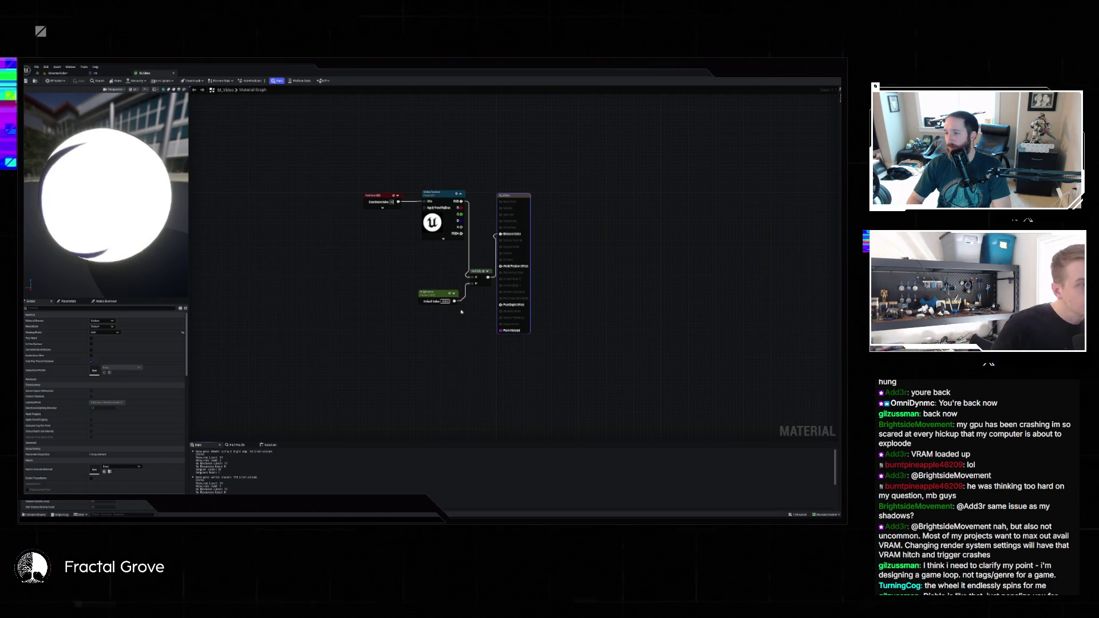
Set the M_Video Brightness parameter to 500 and go back to the level tab
left_click(423, 292)
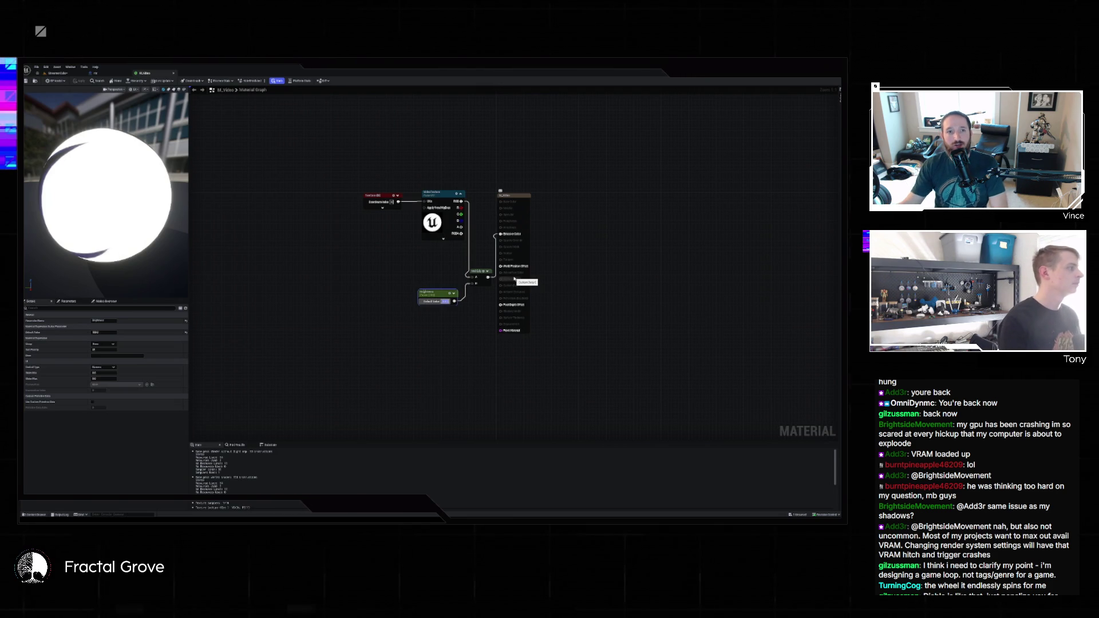
type("500")
key("Return")
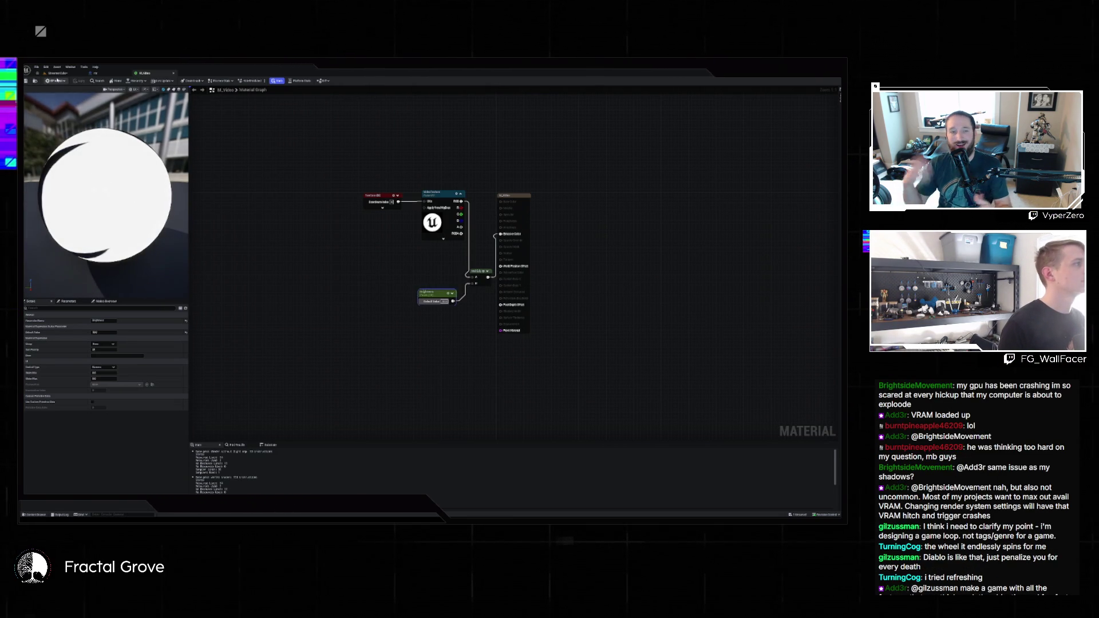
left_click(57, 74)
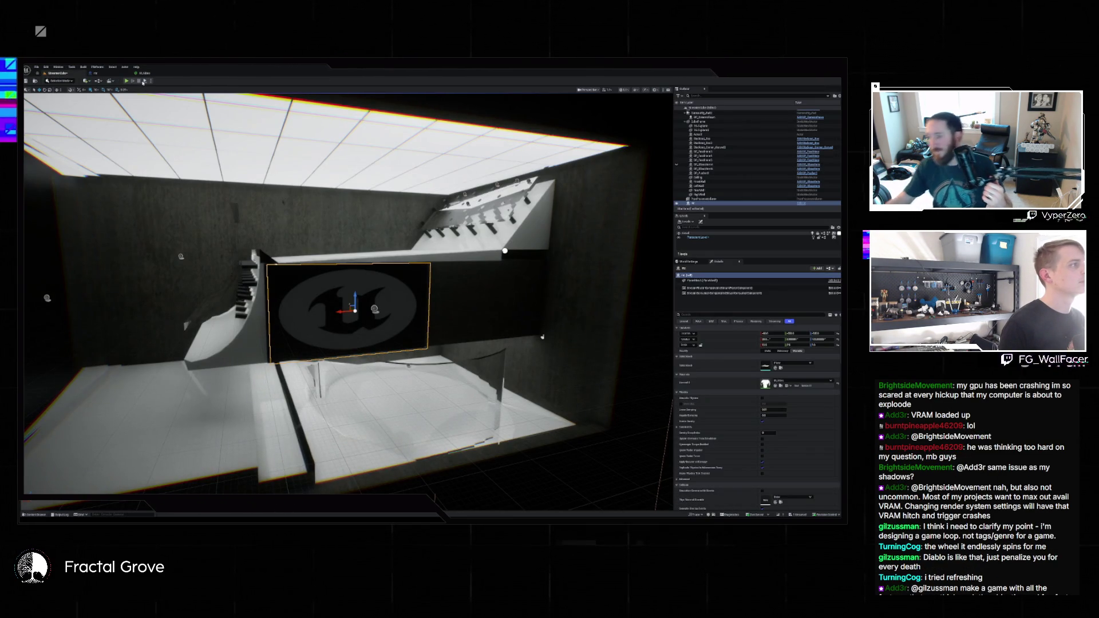
left_click(127, 82)
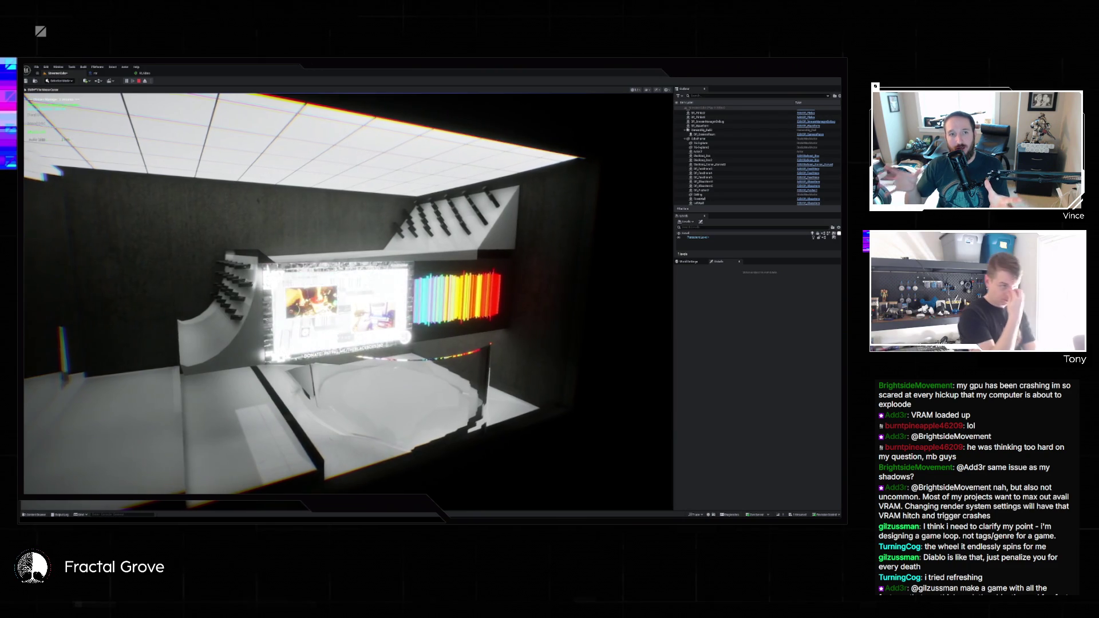
key("Escape")
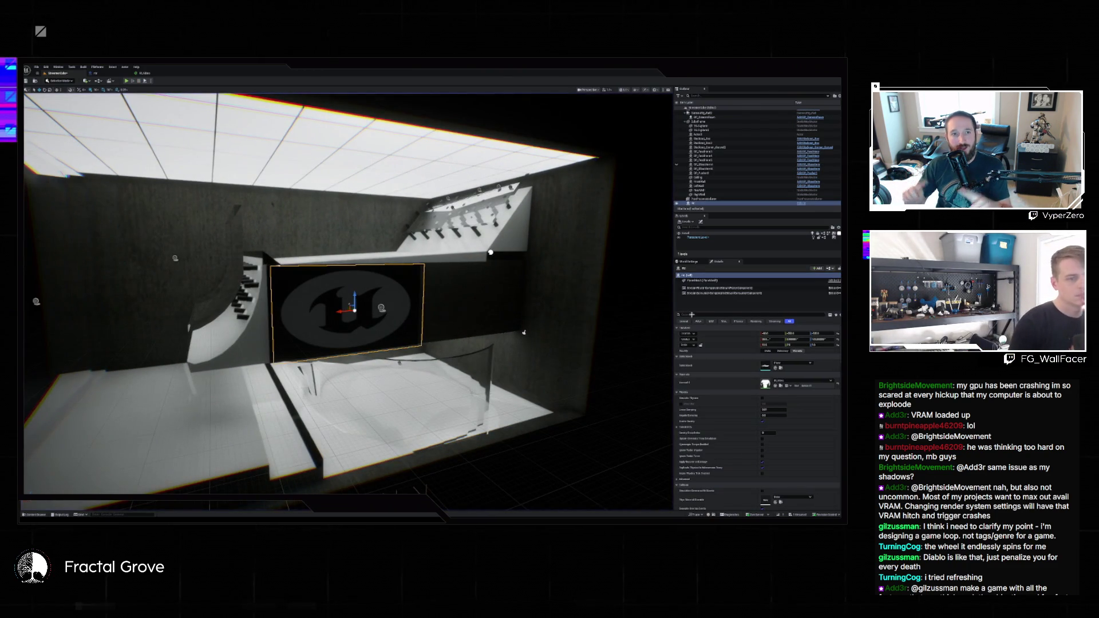
left_click(151, 74)
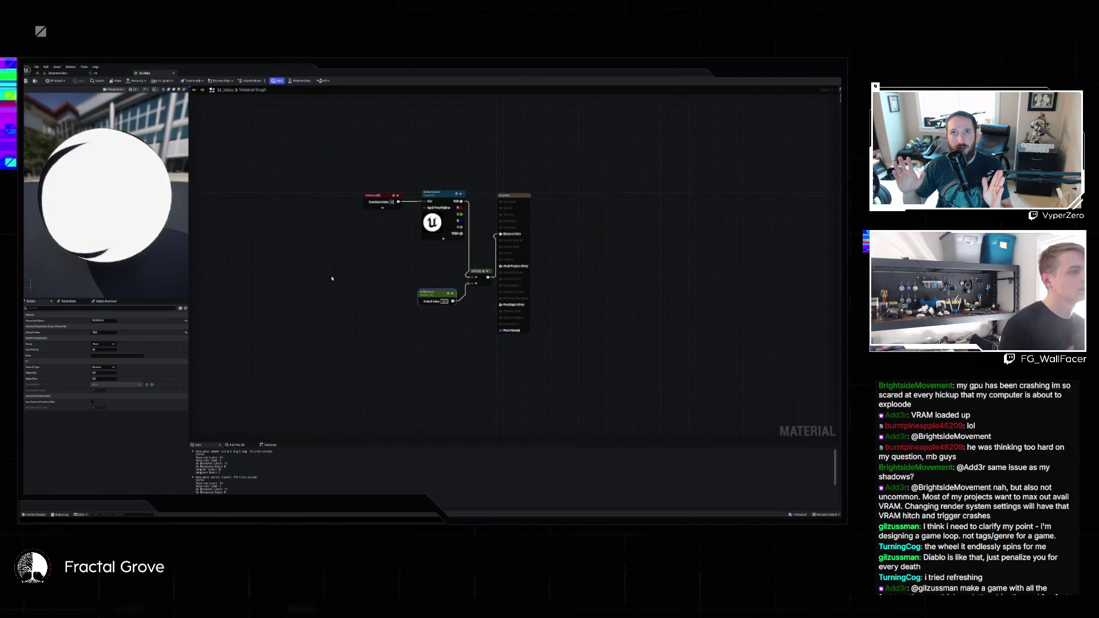
Change the M_Video Brightness default value to 10 and return to the level editor
left_click(445, 302)
type("10")
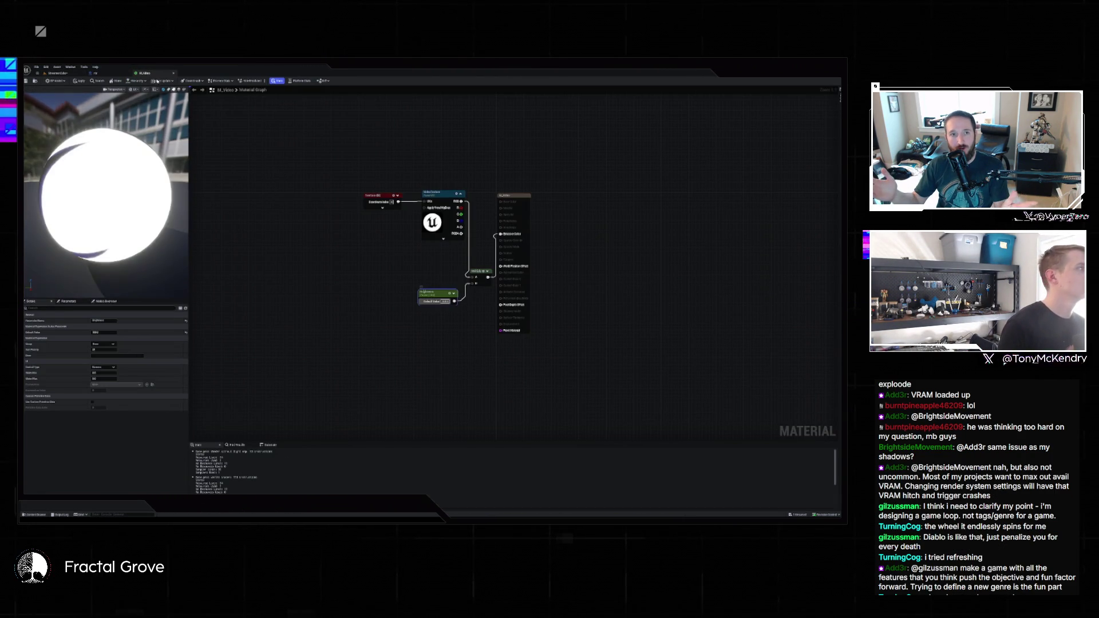
key("Return")
left_click(64, 74)
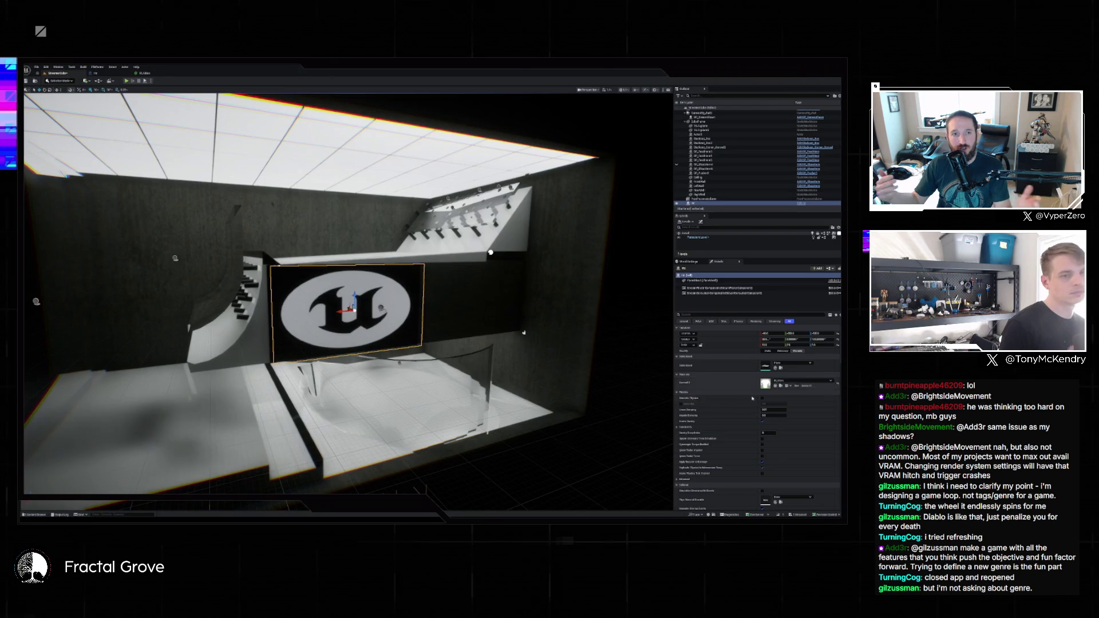
Scroll down the Details panel and type 'l' to filter the screen's properties
scroll(777, 446, "down", 2)
scroll(777, 446, "down", 3)
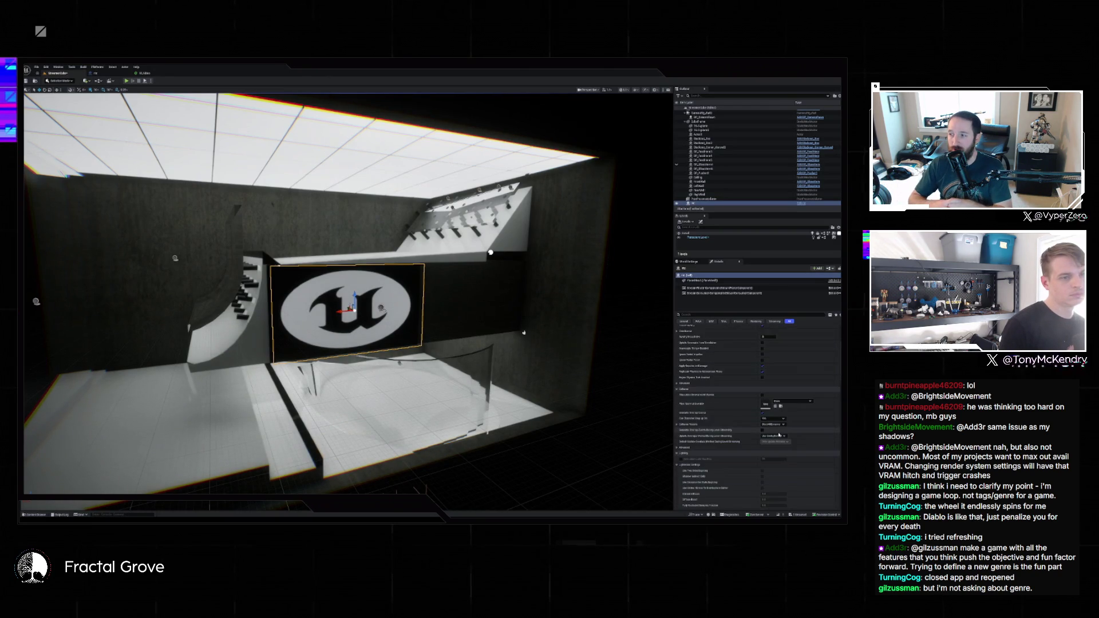
scroll(774, 438, "down", 3)
scroll(773, 436, "down", 3)
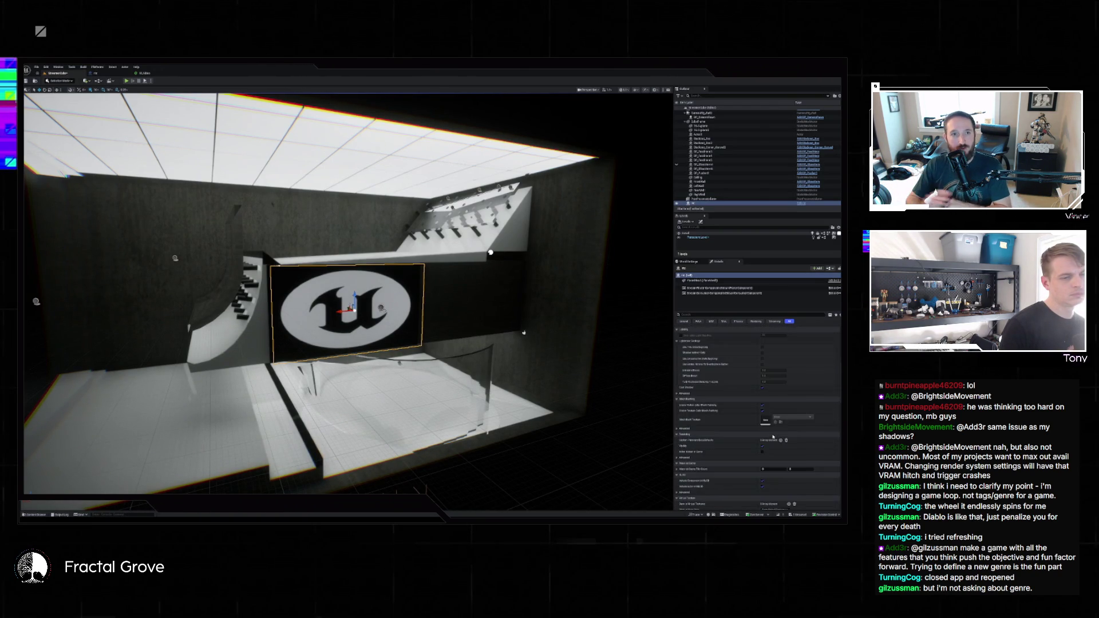
scroll(773, 437, "down", 3)
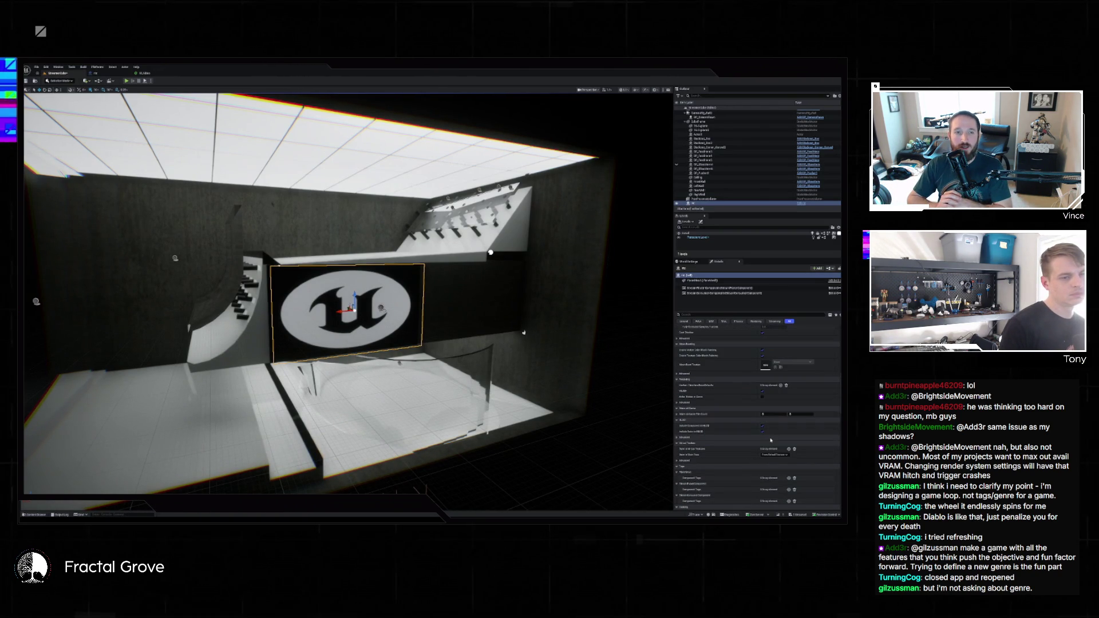
type("l")
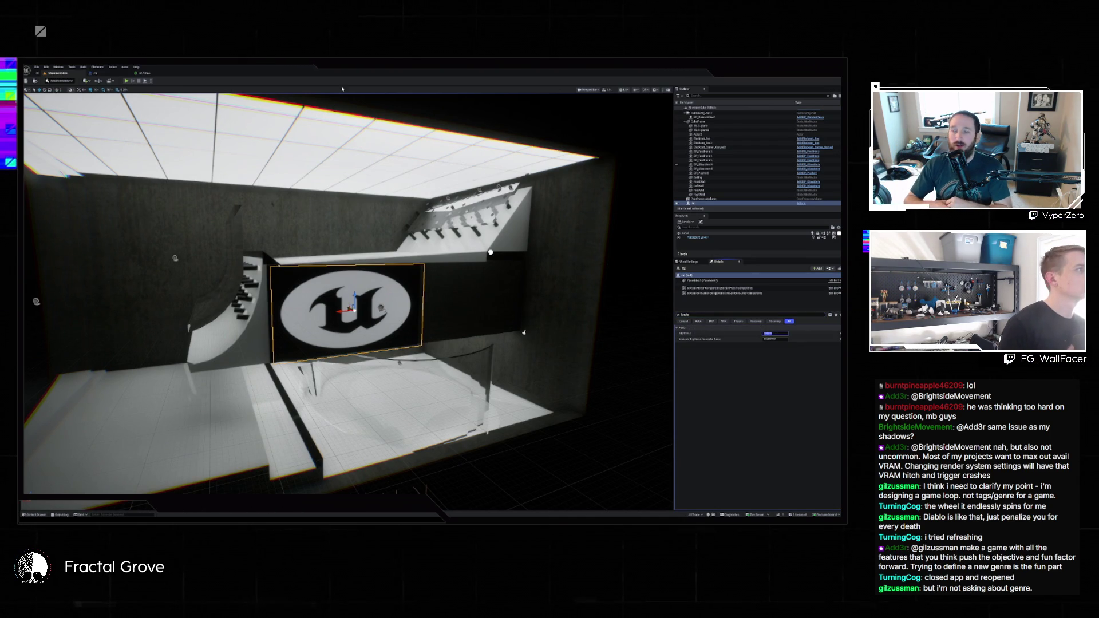
Play the level to preview the studio, then make the viewport fill the editor
left_click(127, 81)
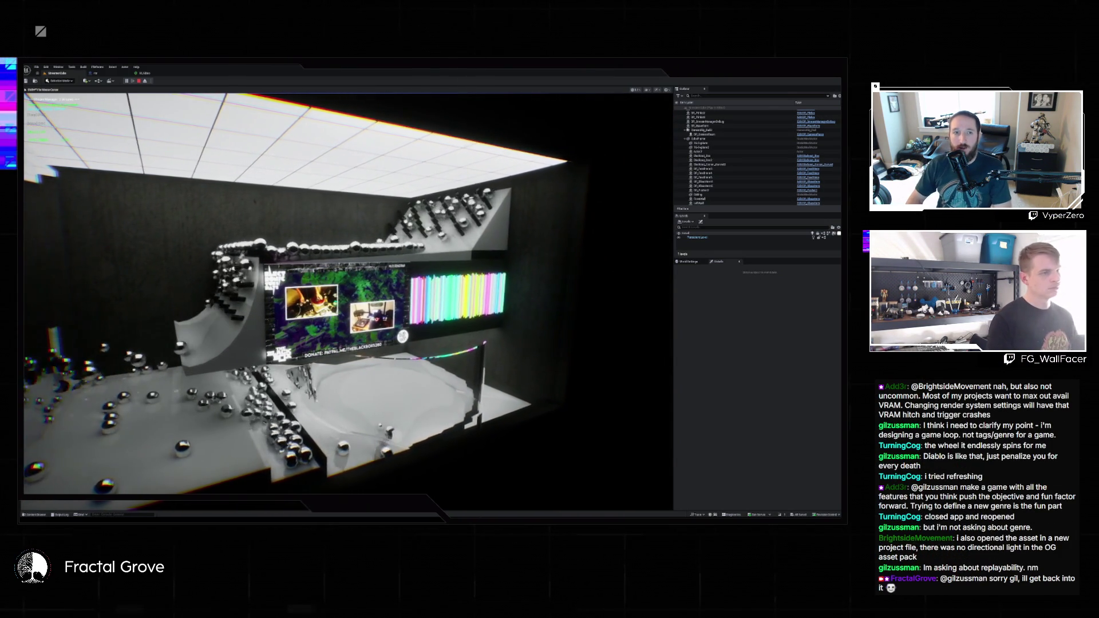
key("F11")
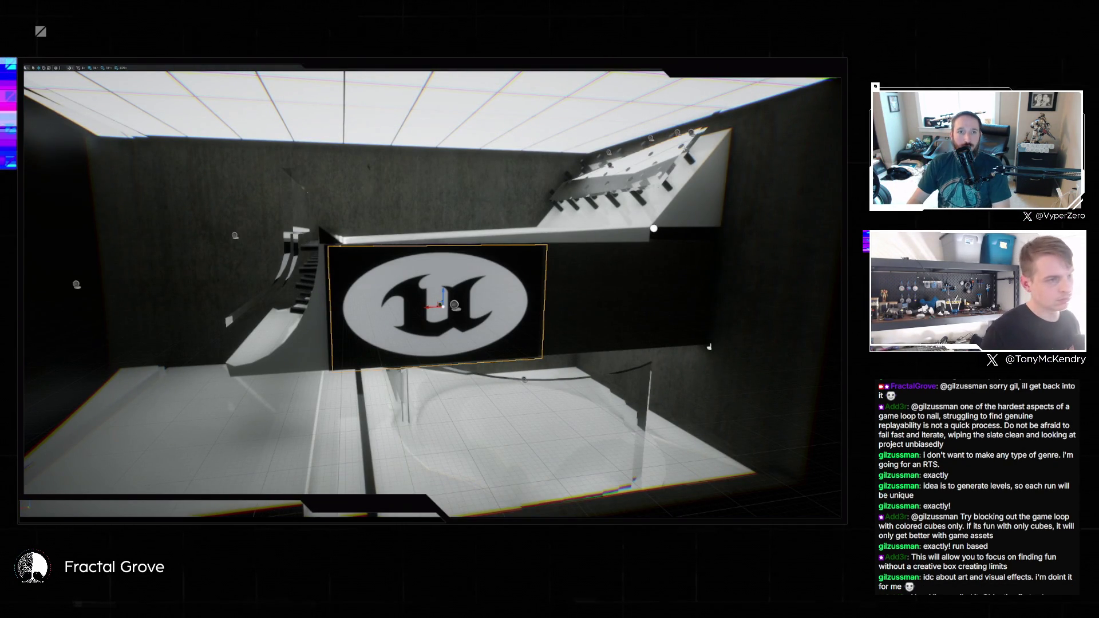
Restore the layout, select BP_Waveform, clear the Details search and pick the second WaveForm asset
key("F11")
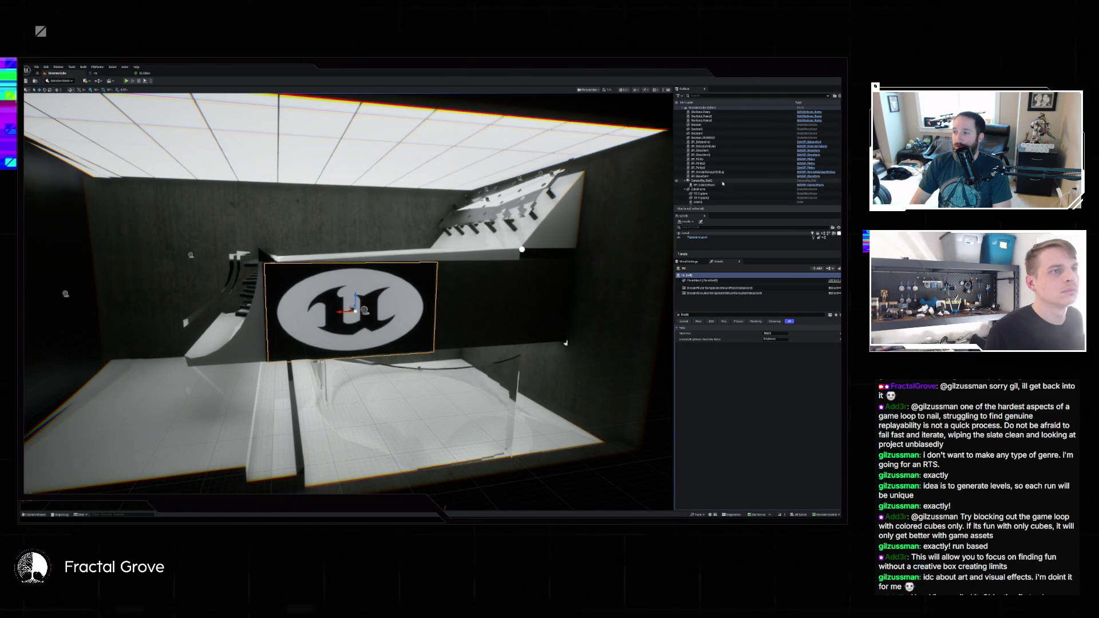
left_click(718, 178)
left_click(679, 315)
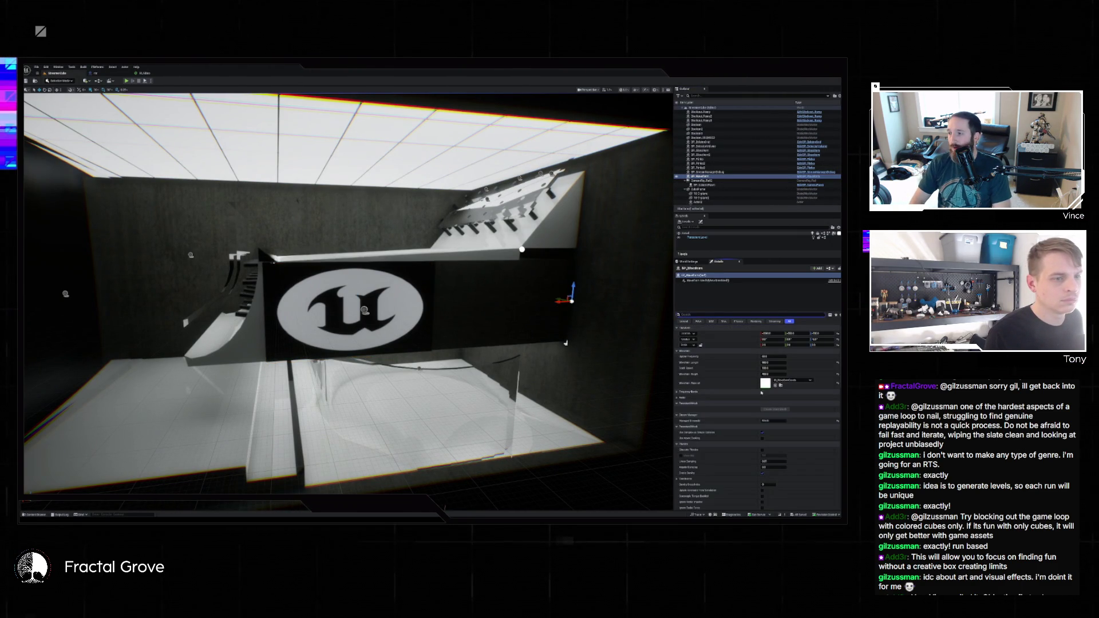
key("ctrl+space")
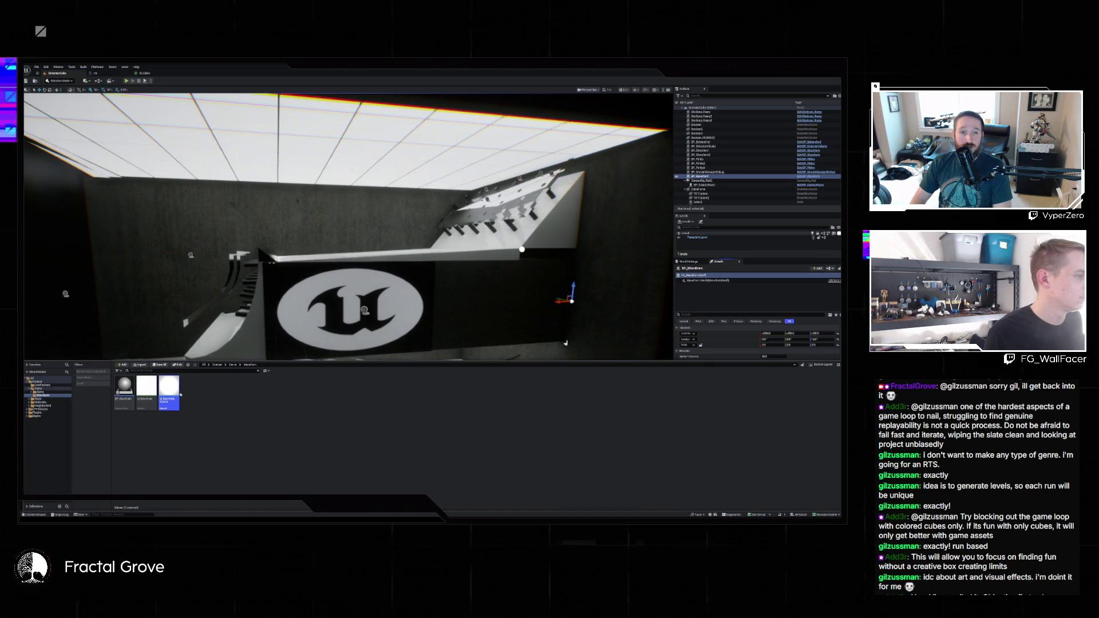
left_click(143, 390)
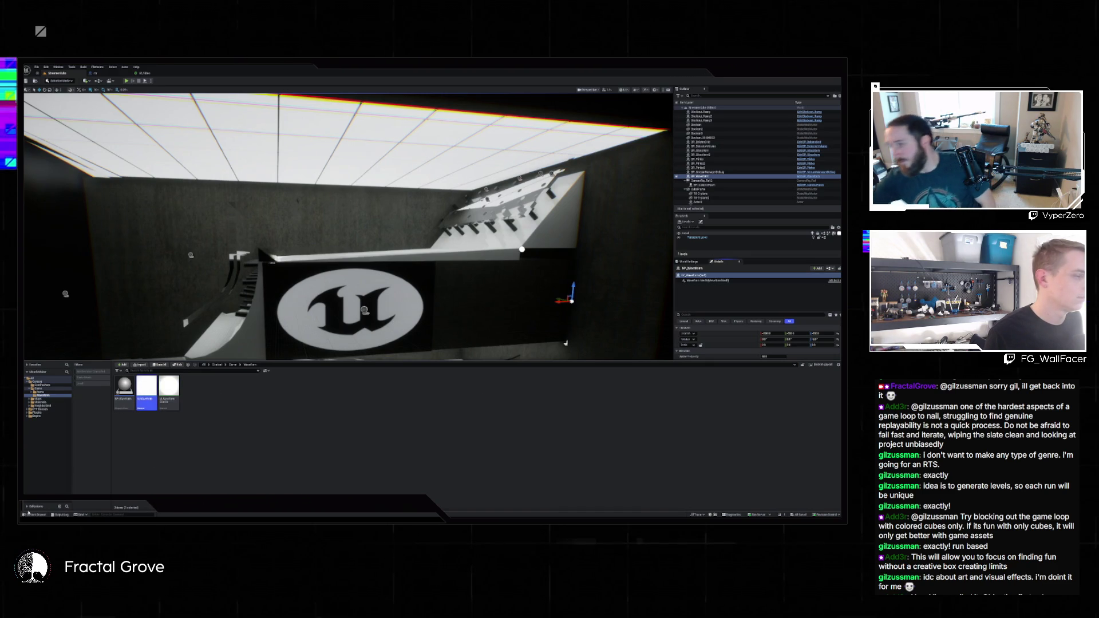
left_click(29, 513)
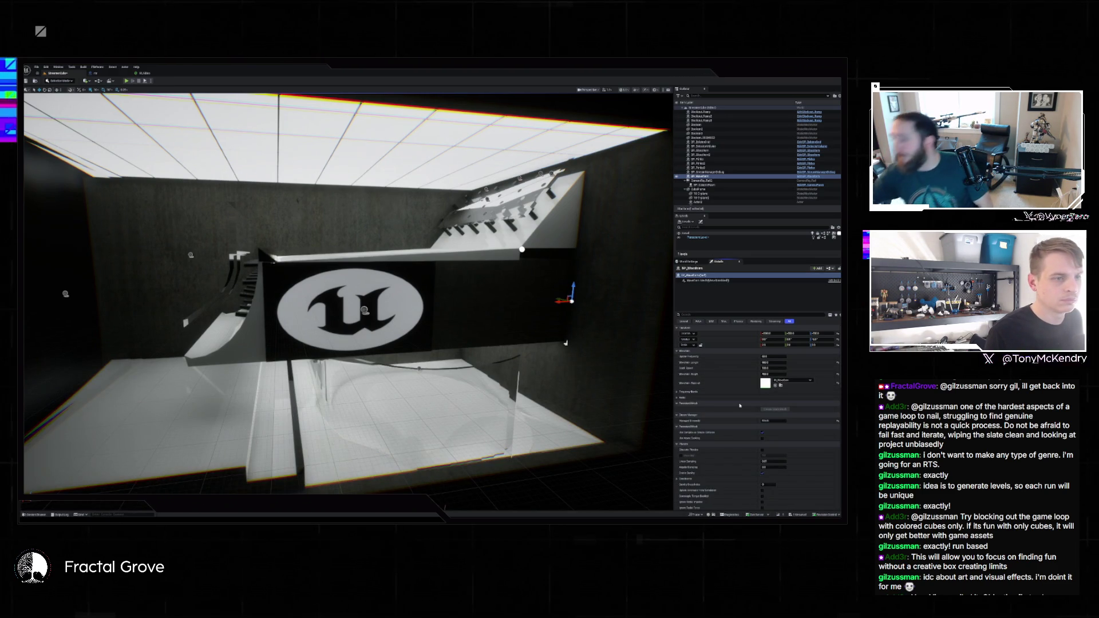
Edit a BP_Waveform property, expand Audio and Frequency Mods, and launch play mode
left_click(770, 369)
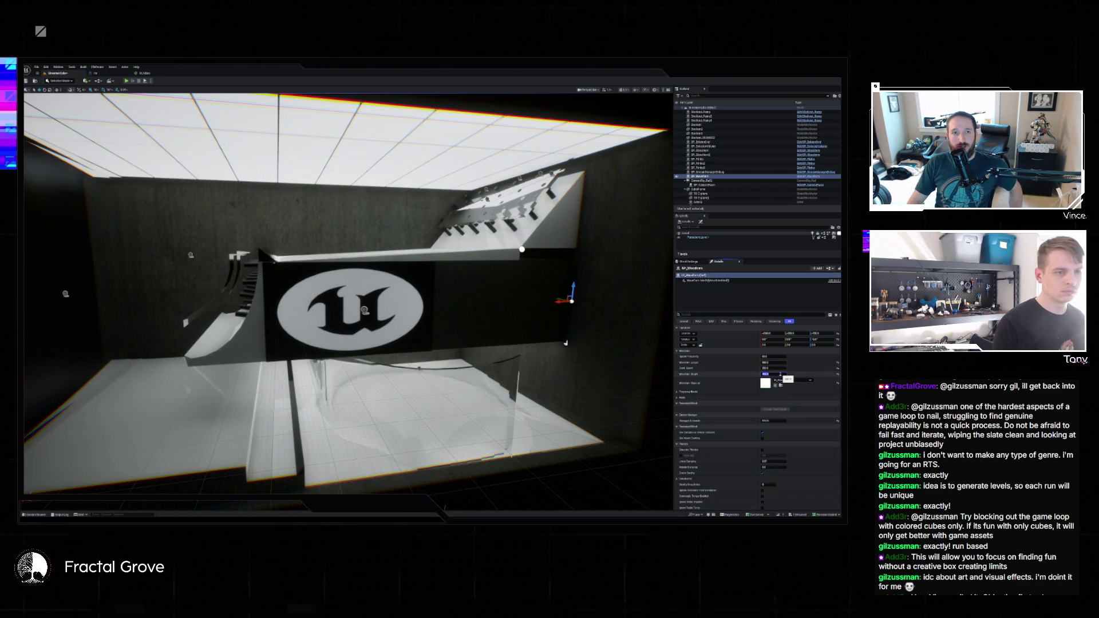
left_click(676, 398)
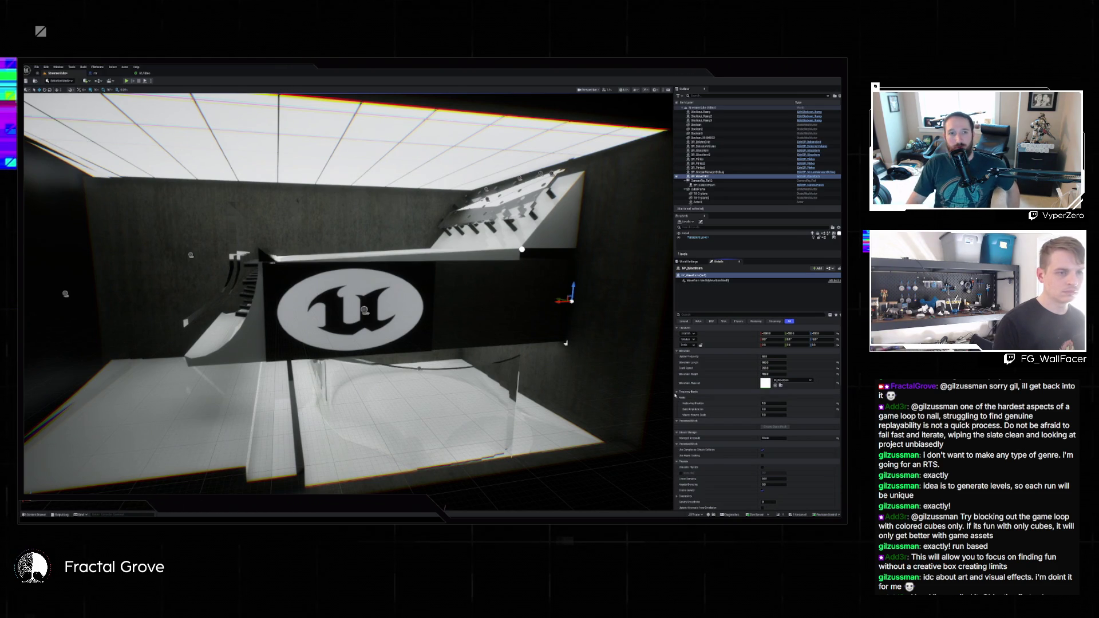
left_click(676, 393)
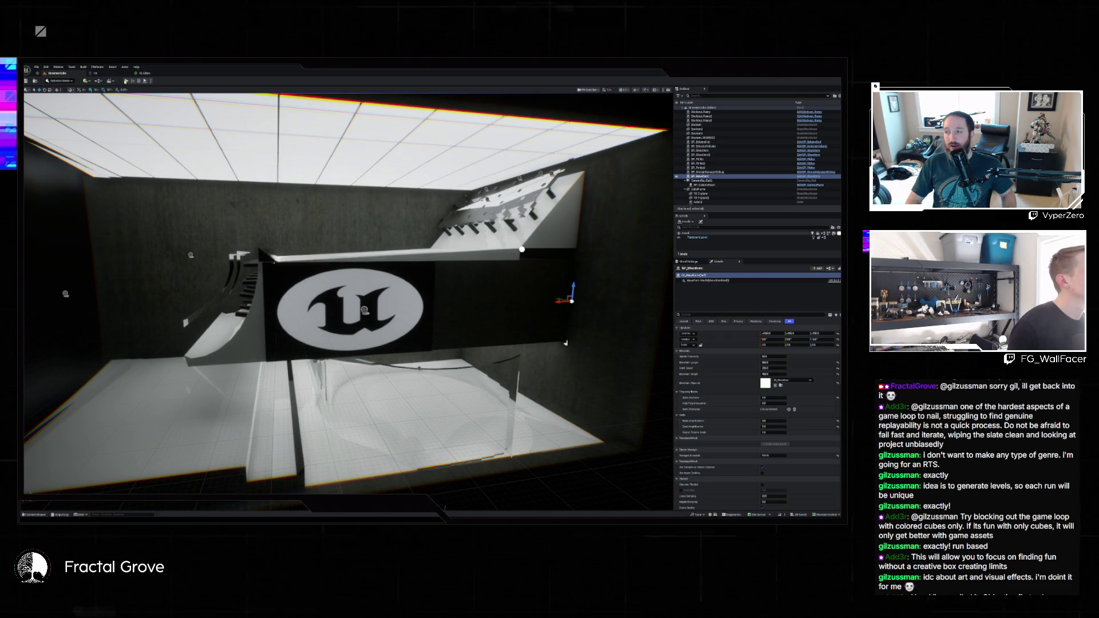
left_click(127, 82)
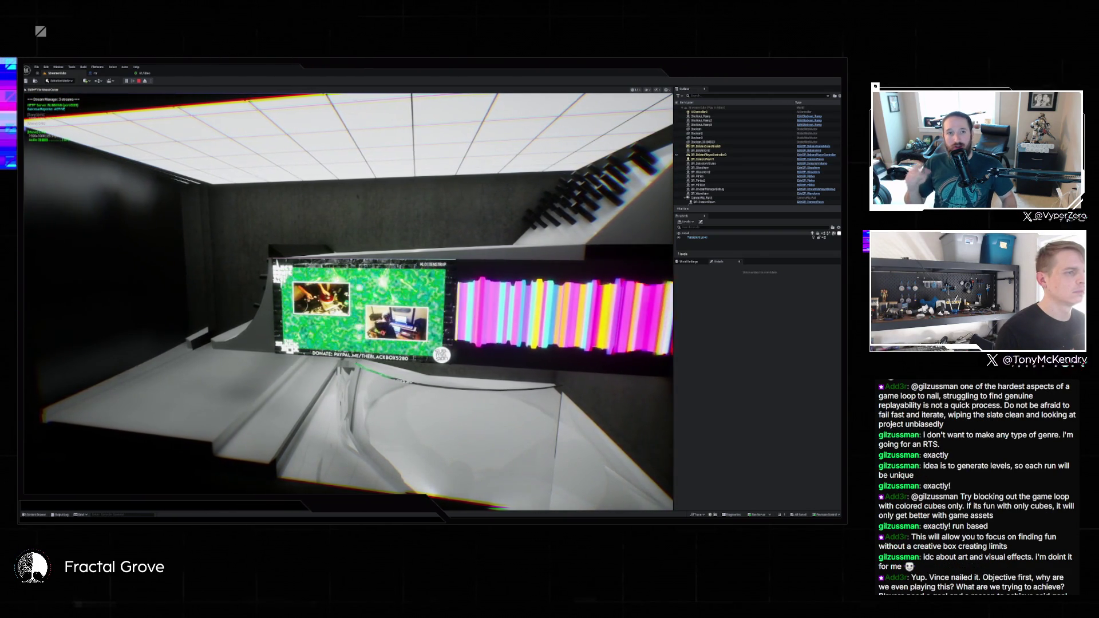
Stop play, assign the M_WaveformCandy material to the waveform, and relaunch the level
key("Escape")
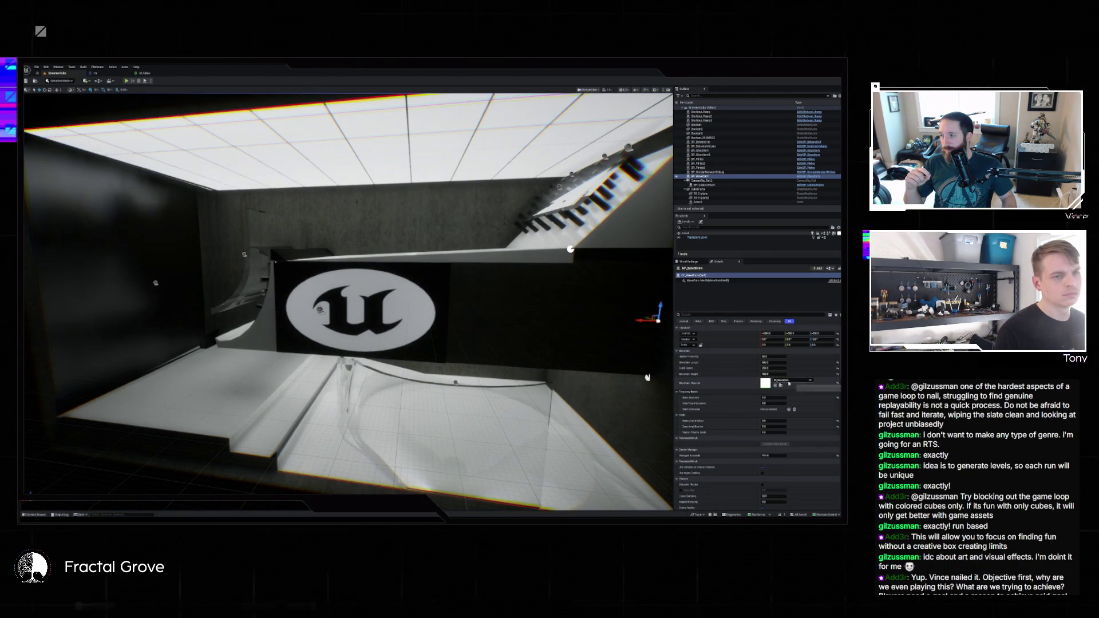
left_click(792, 380)
left_click(814, 450)
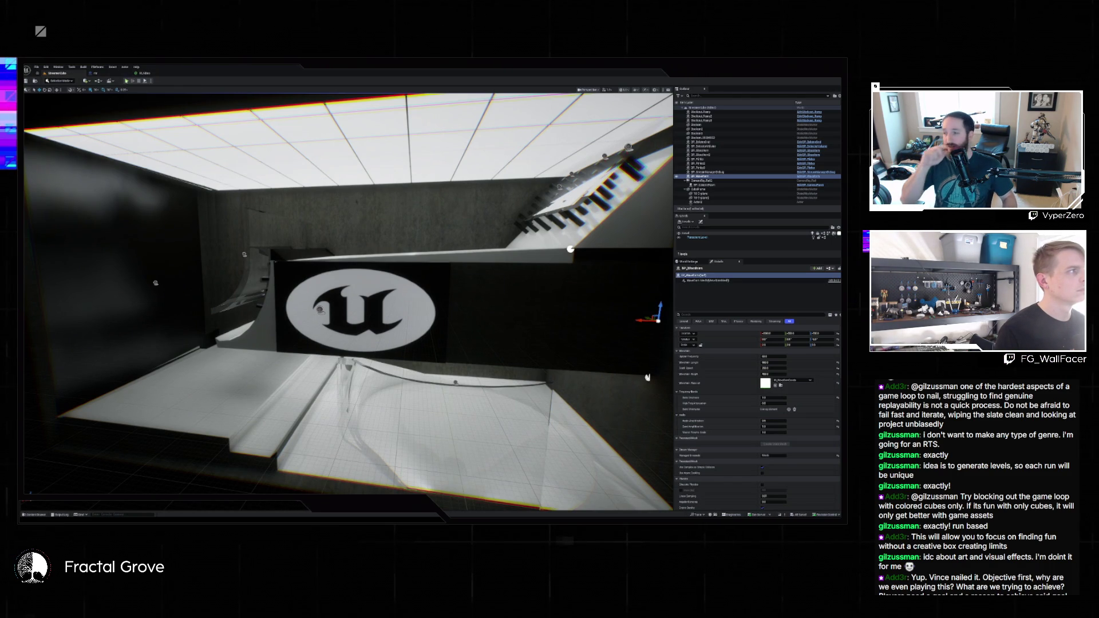
left_click(129, 82)
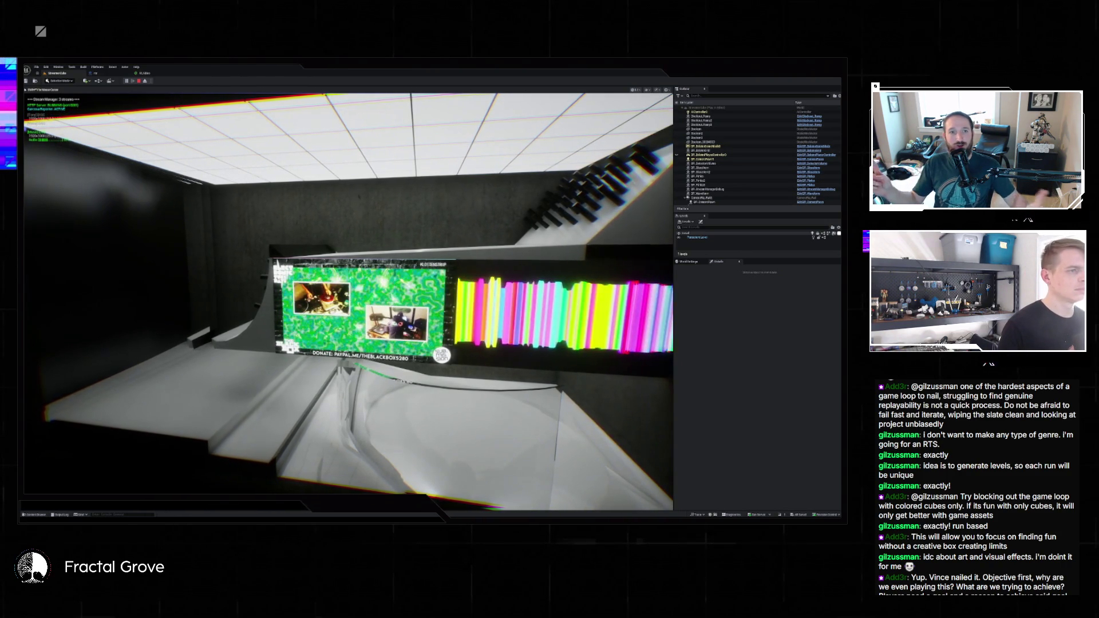
Stop play and select the waveform's Scroll Speed field for editing
key("Escape")
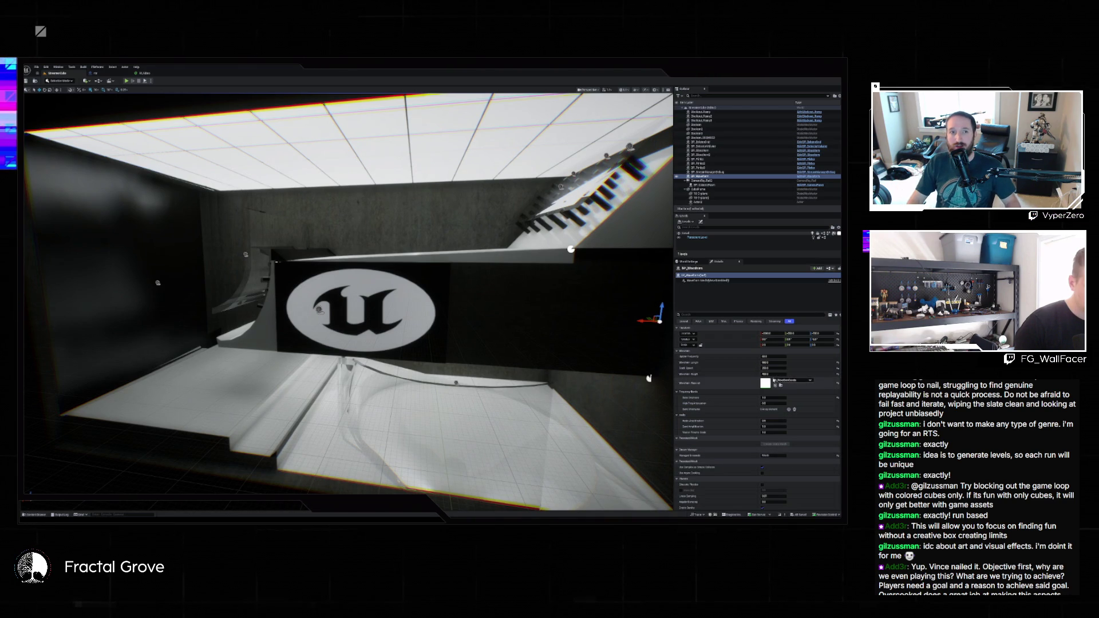
left_click(772, 369)
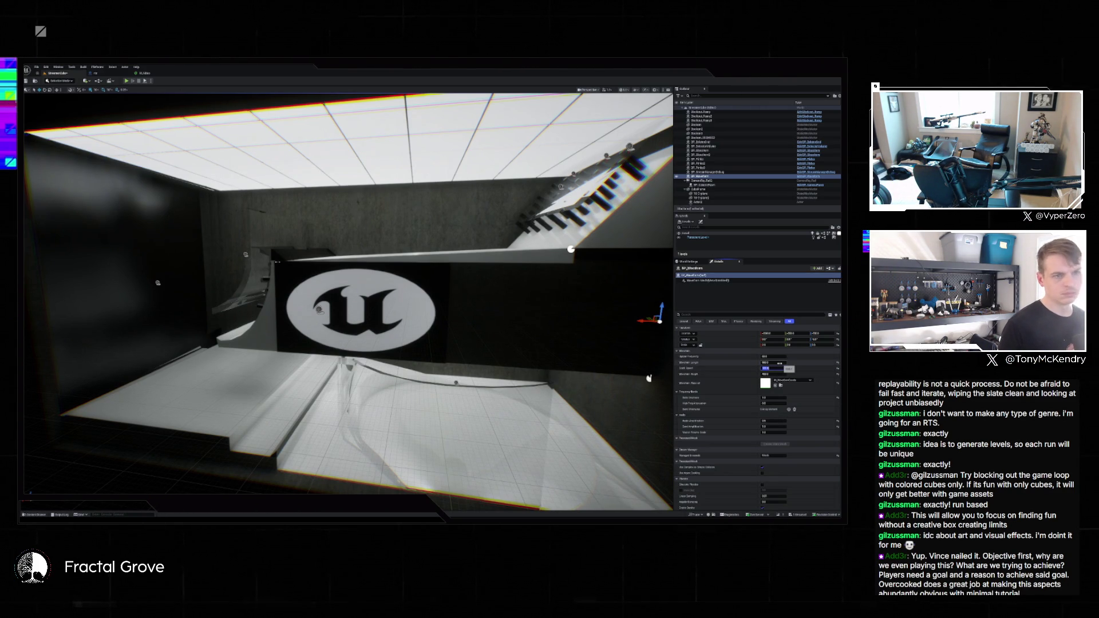
Set BP_Waveform's Audio Amplification and Gain Amplification to 100, then play the level to test
left_click(772, 397)
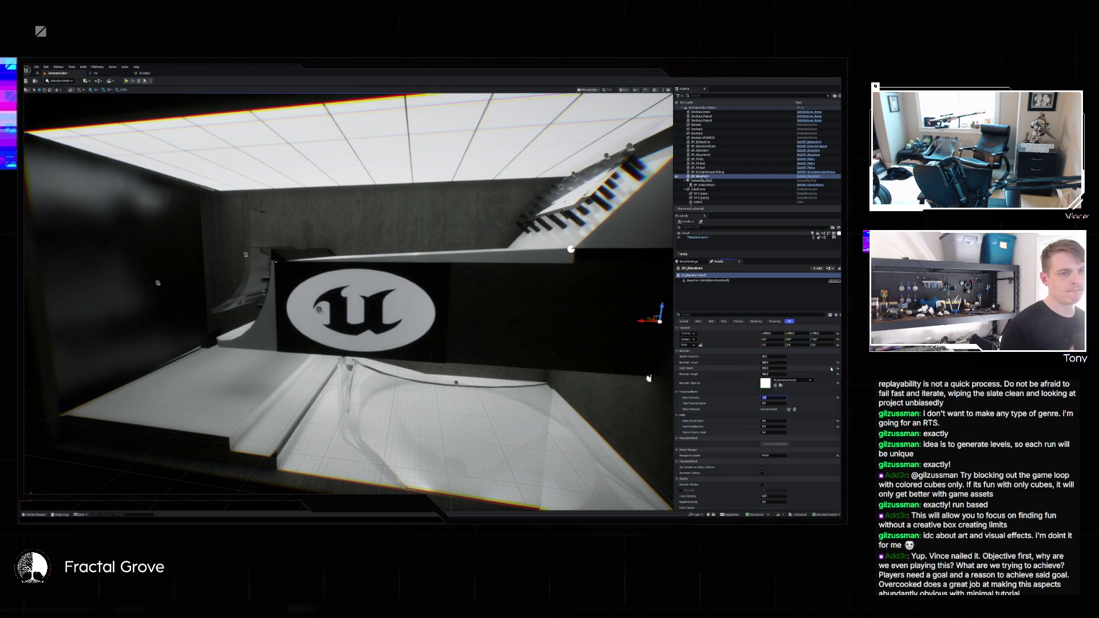
key("Tab")
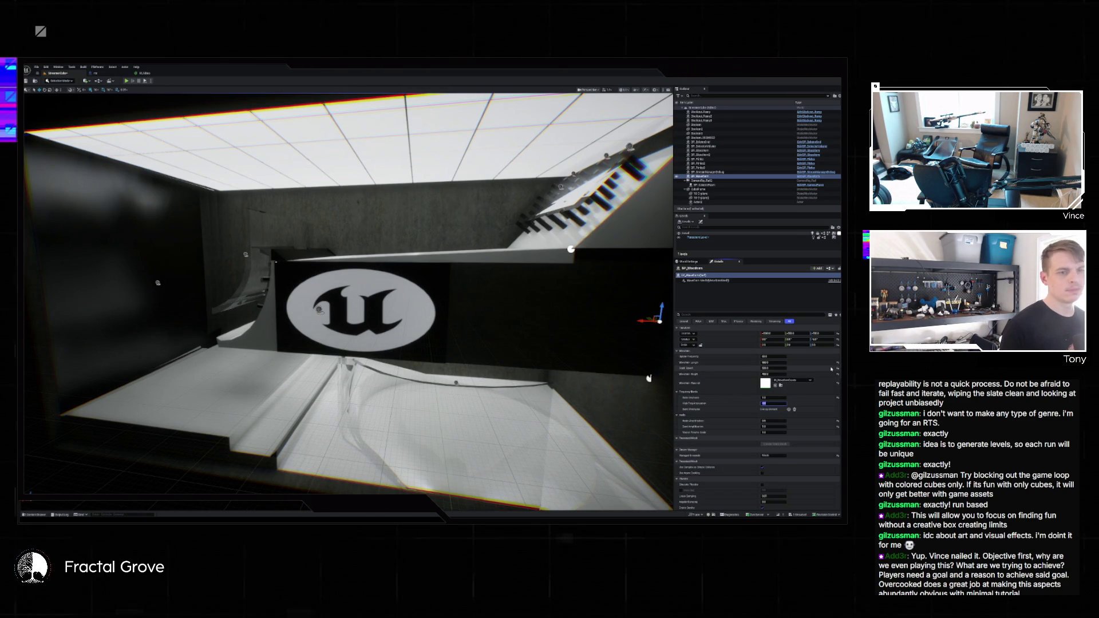
key("Tab")
type("100")
key("Tab")
type("100")
key("Return")
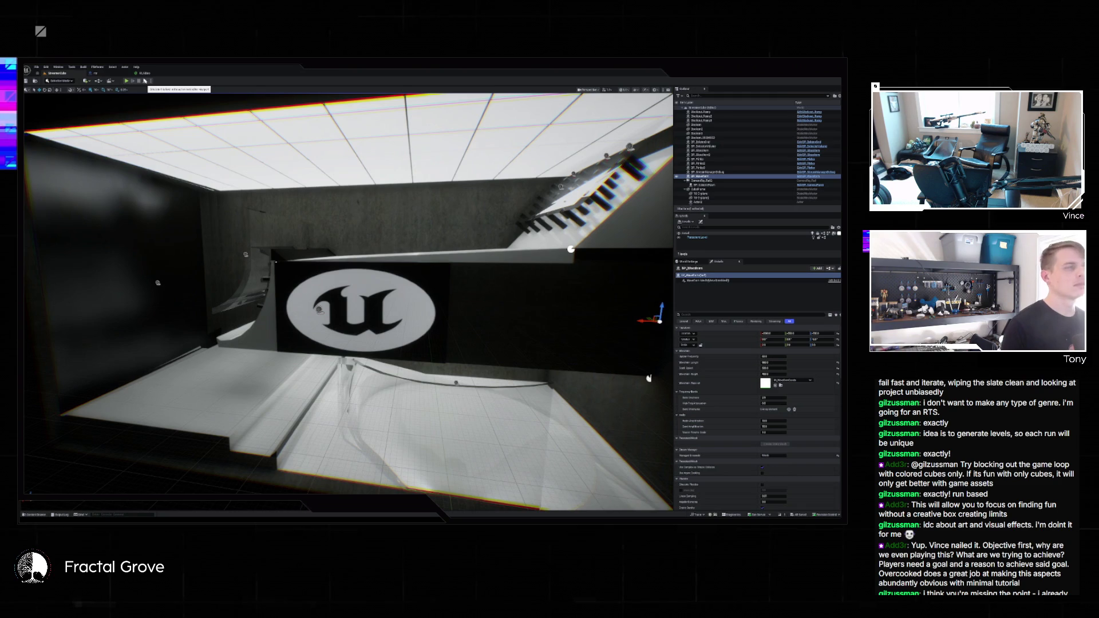
left_click(145, 81)
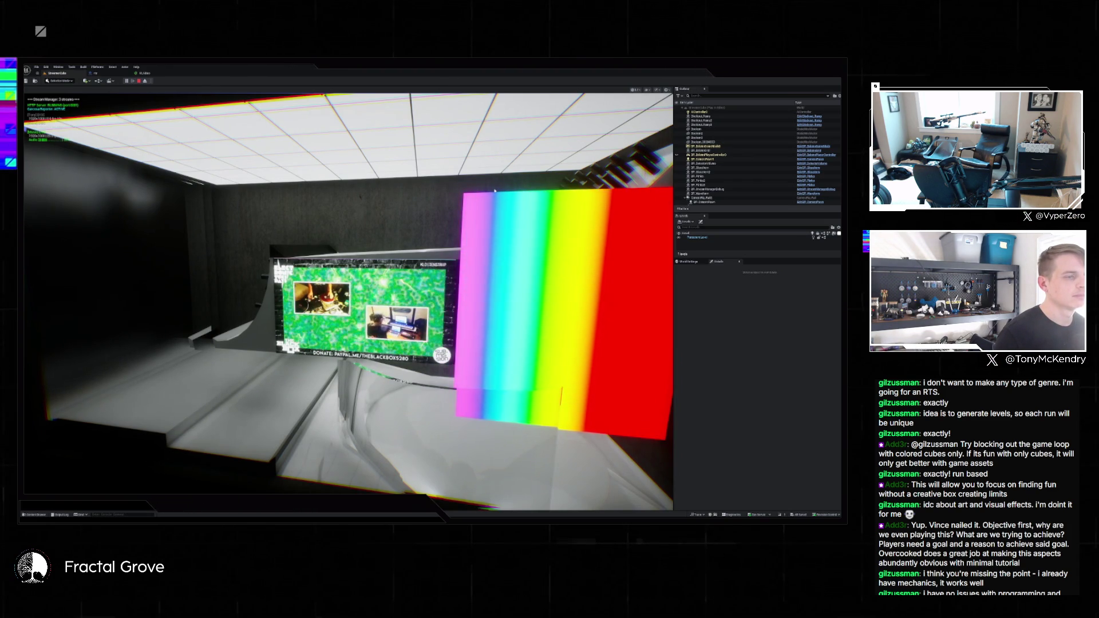
Stop the play session, select the first Audio Amplification value, and play the level again
key("Escape")
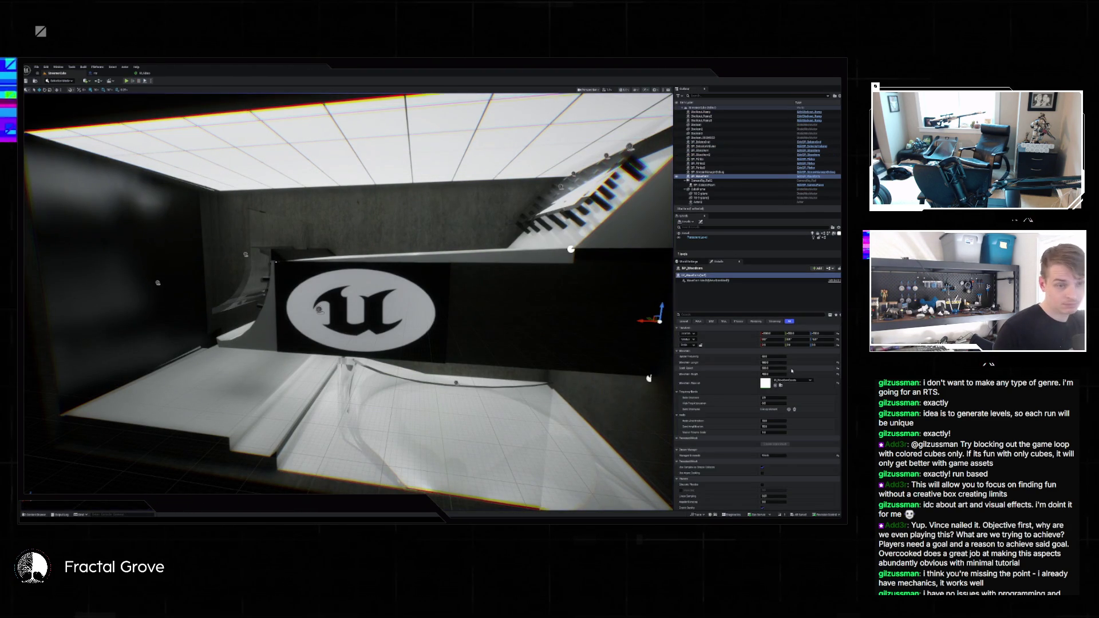
left_click(778, 421)
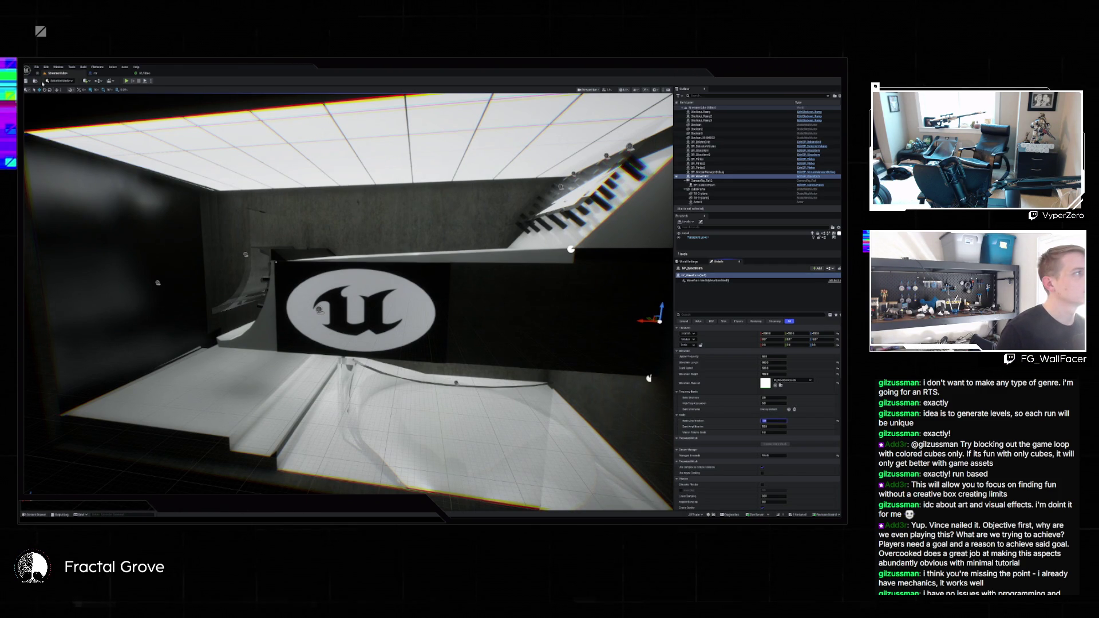
left_click(126, 81)
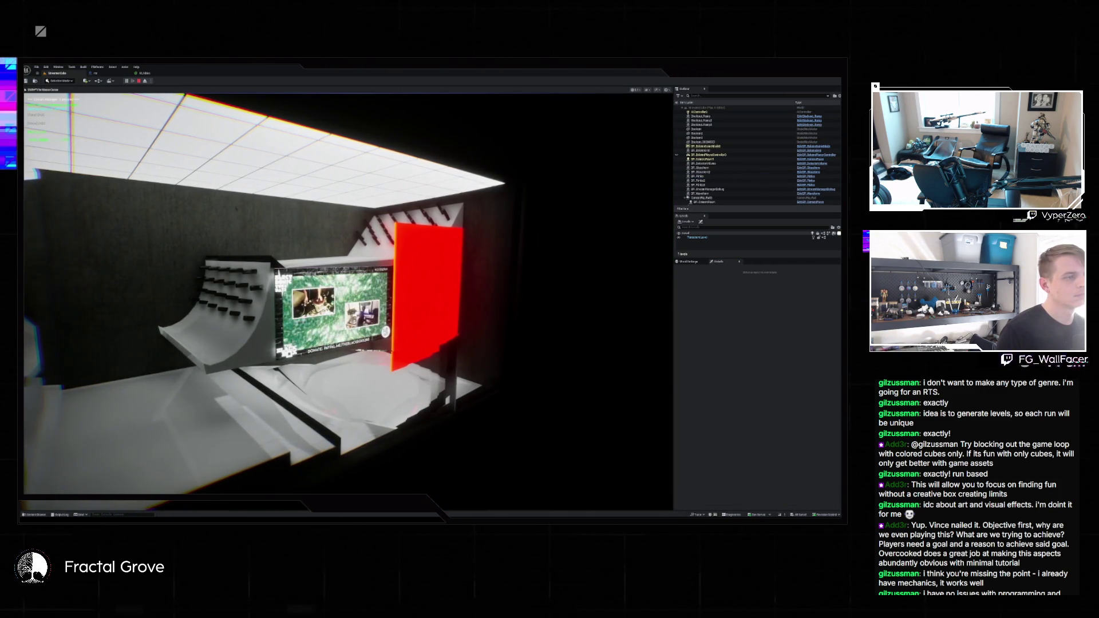
Stop play, commit the edited waveform amplification value, and preview the level again
key("Escape")
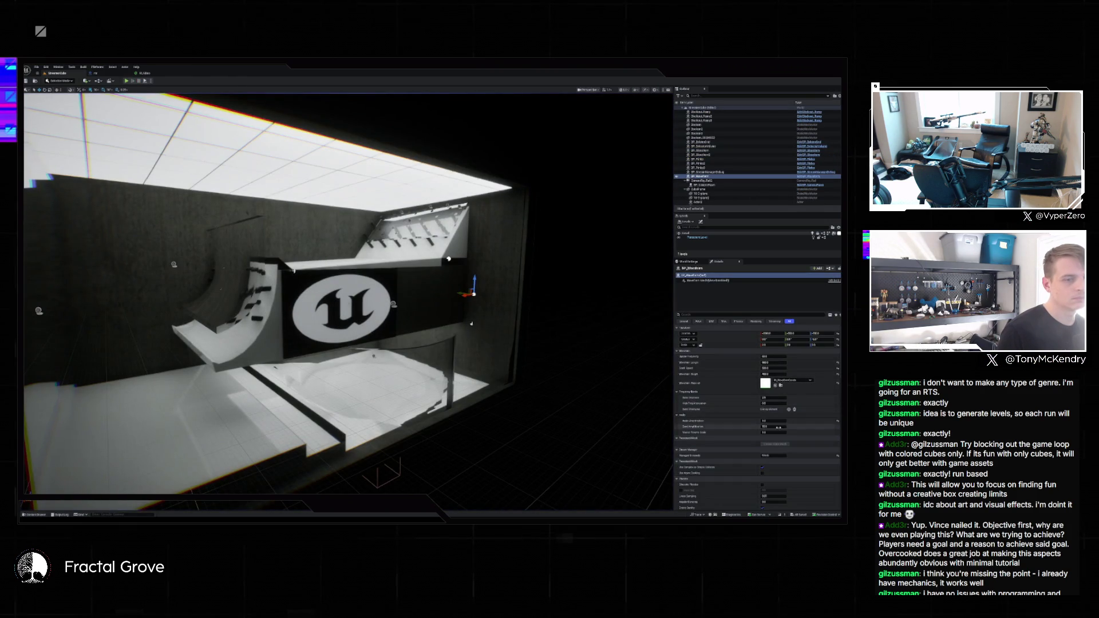
key("Return")
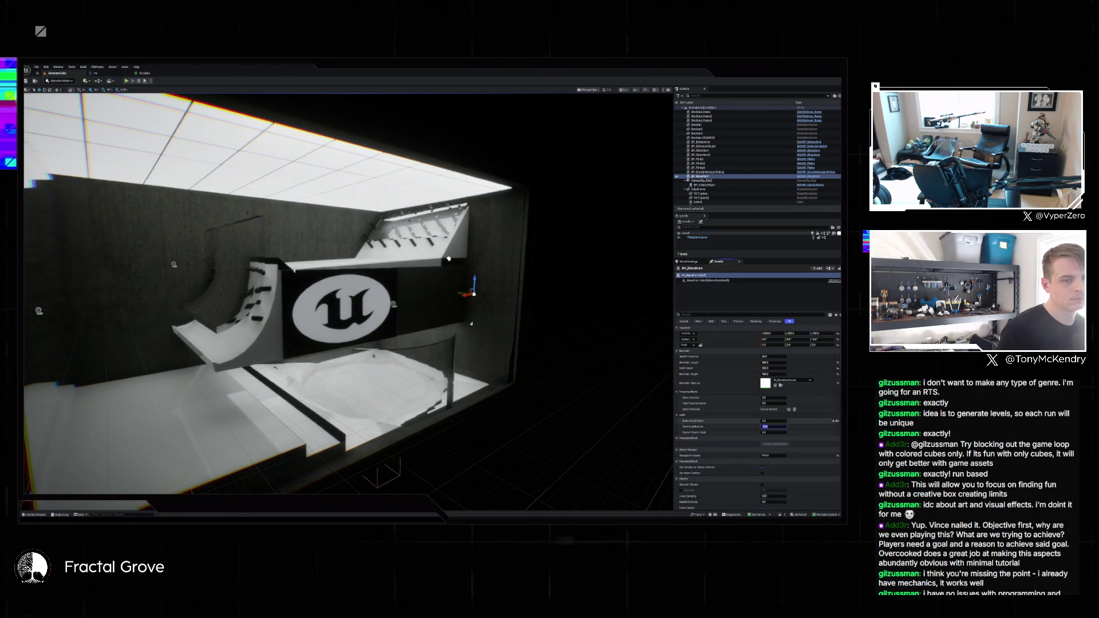
left_click(773, 426)
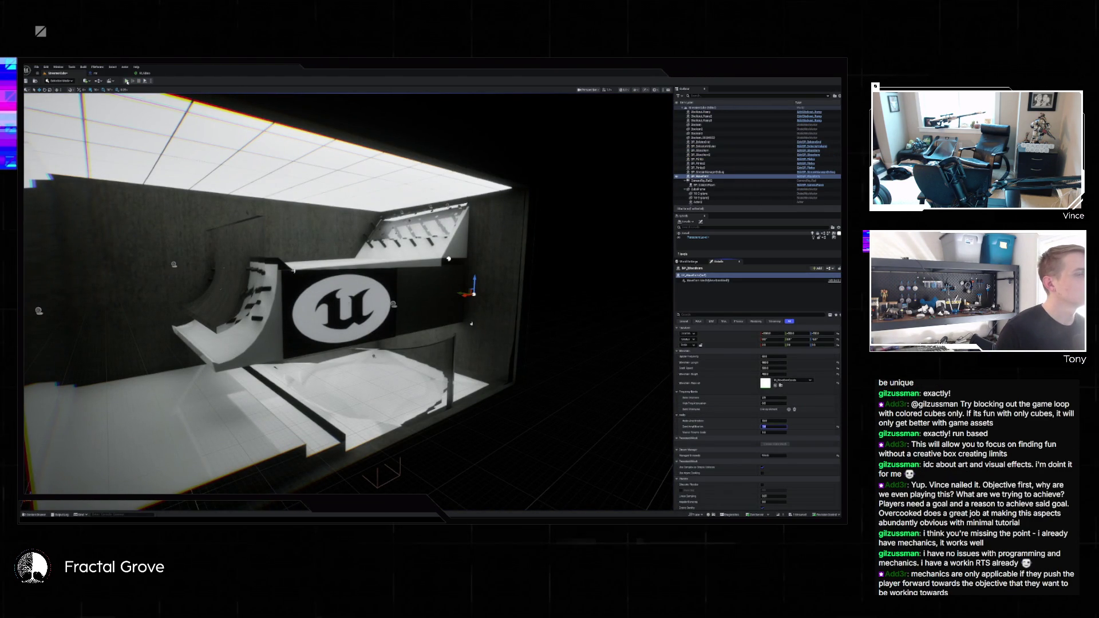
left_click(126, 81)
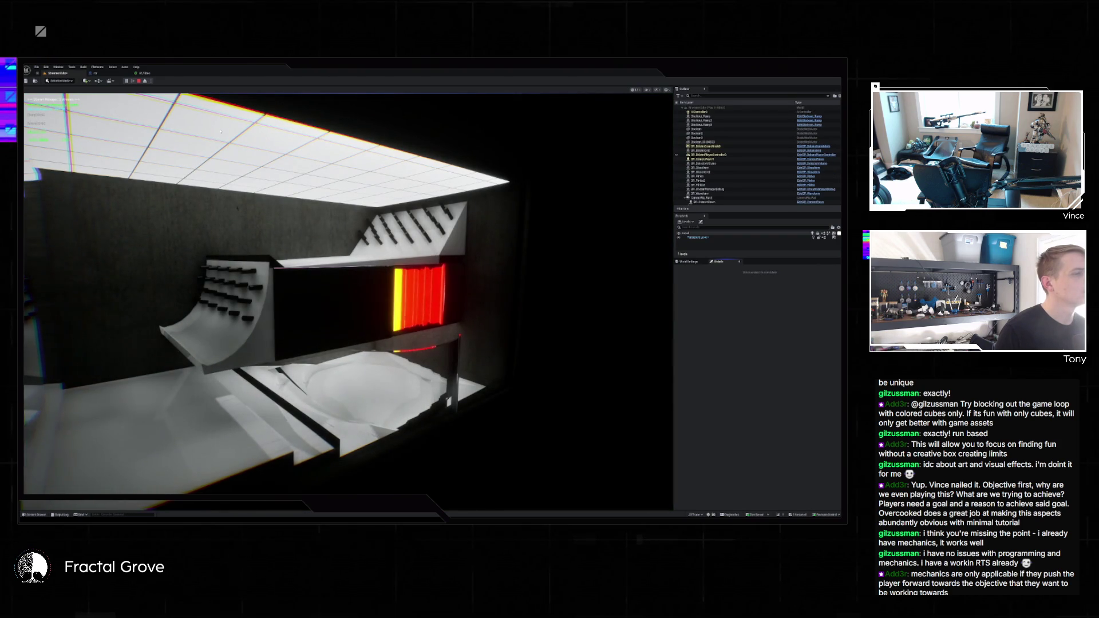
Stop play and select the Base Shorelines, Mode Amplification and High Freq Attenuation values
key("Escape")
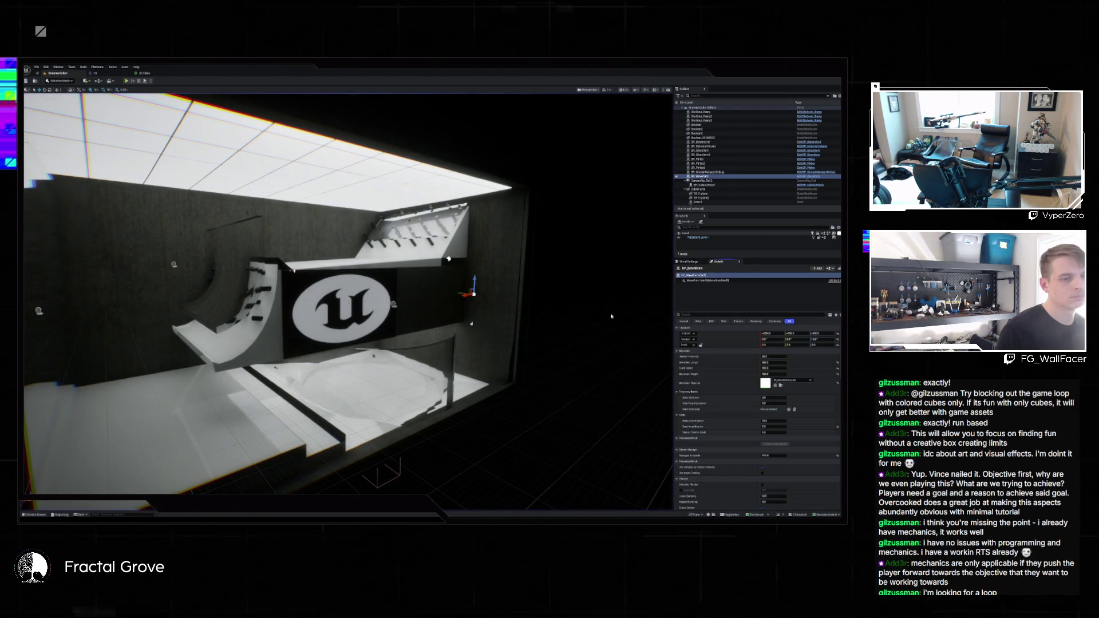
left_click(783, 420)
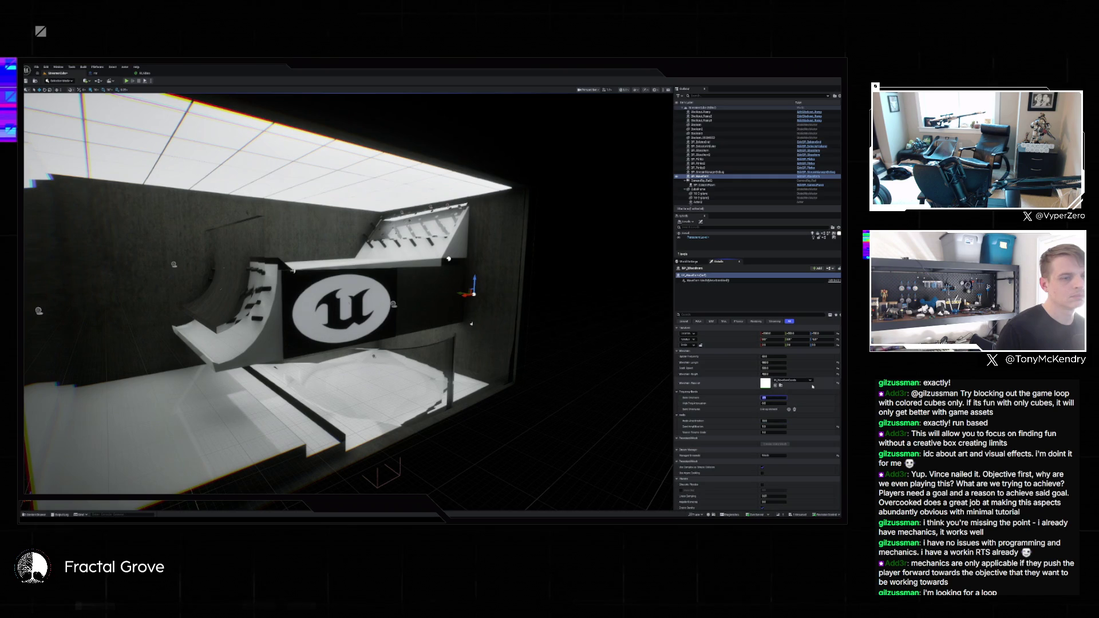
left_click(774, 403)
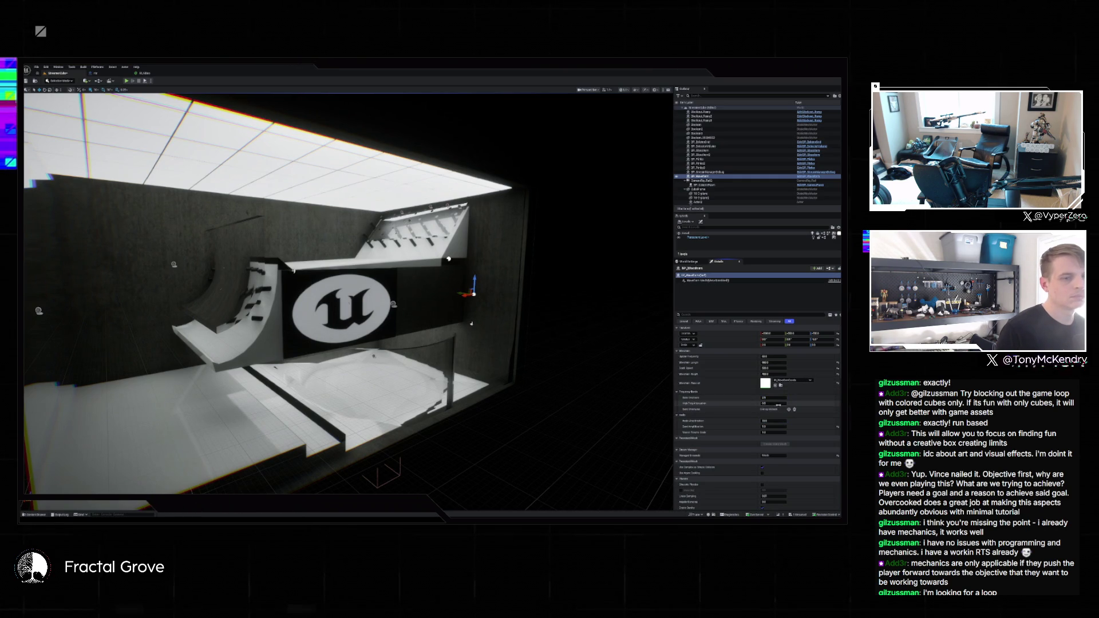
left_click(773, 421)
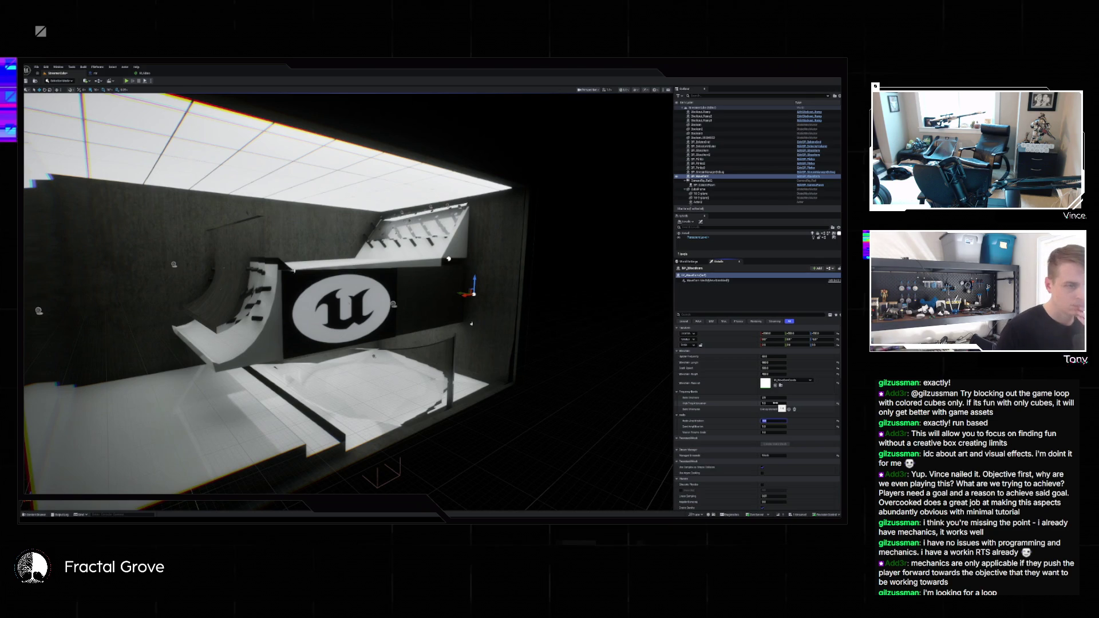
left_click(773, 403)
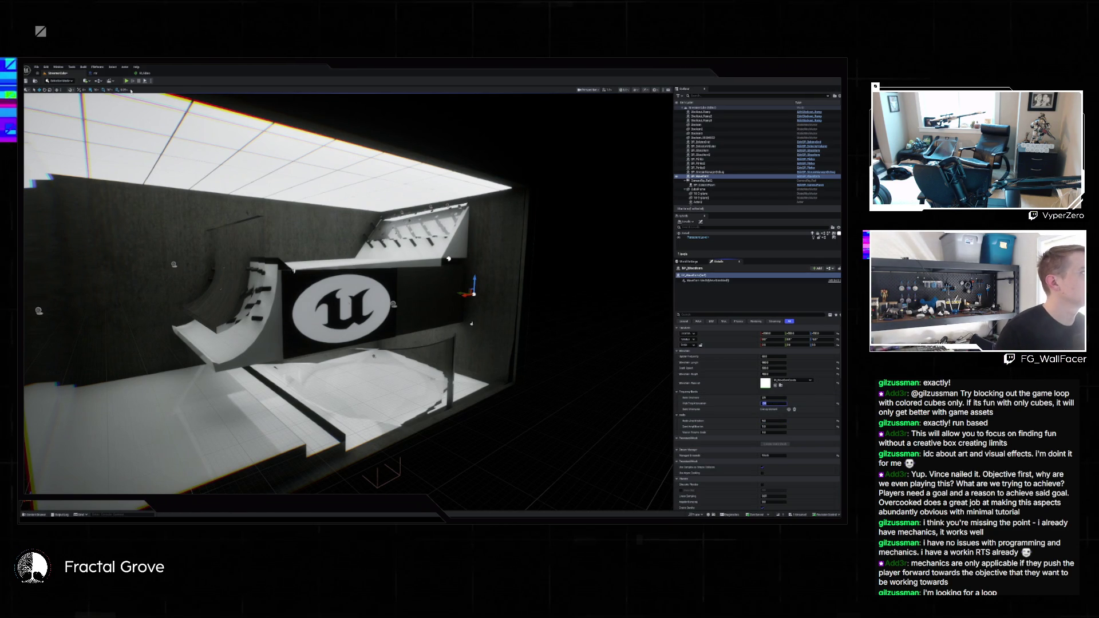
Commit the new High Freq Attenuation value and bring the Discord chat to the front
key("Return")
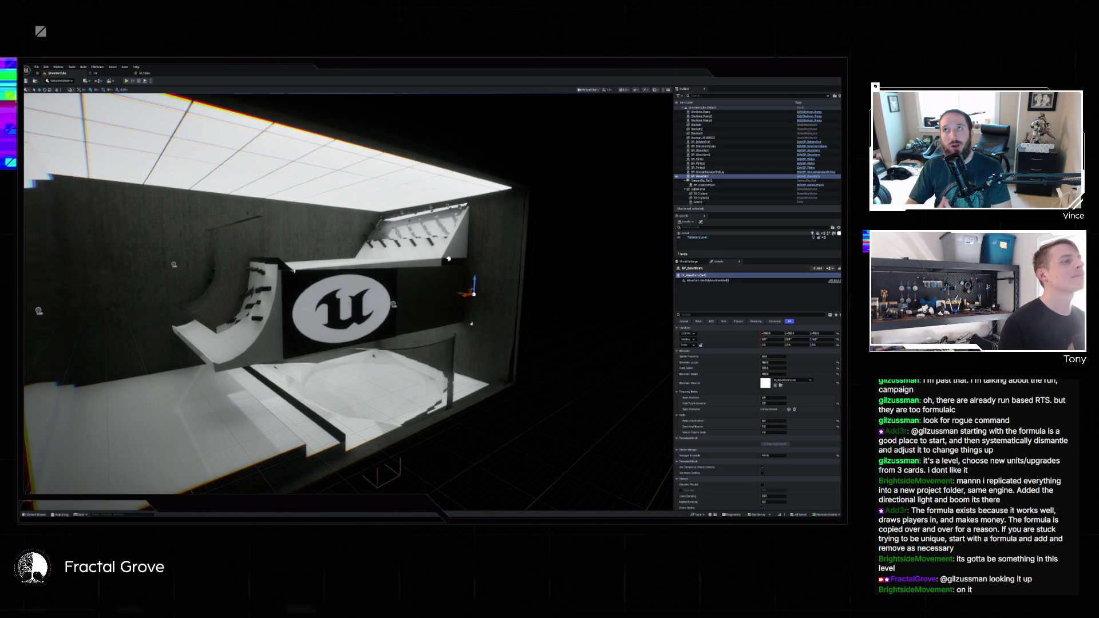
key("alt+Tab")
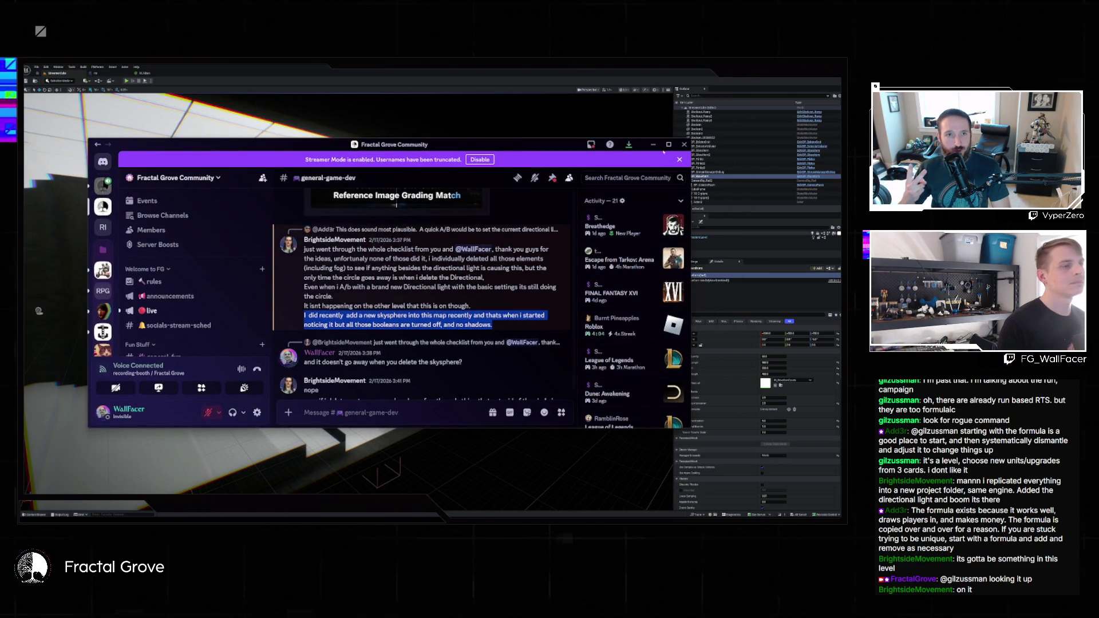
Maximize the Discord window to read the #general-game-dev thread
left_click(669, 145)
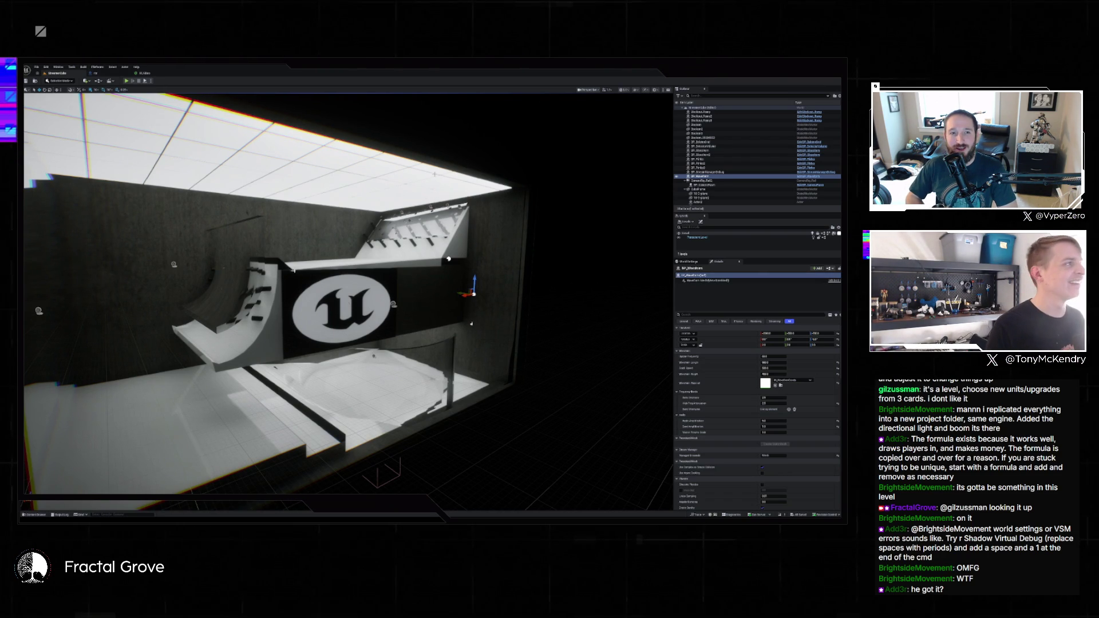
Run the studio level in Play-In-Editor
left_click(130, 81)
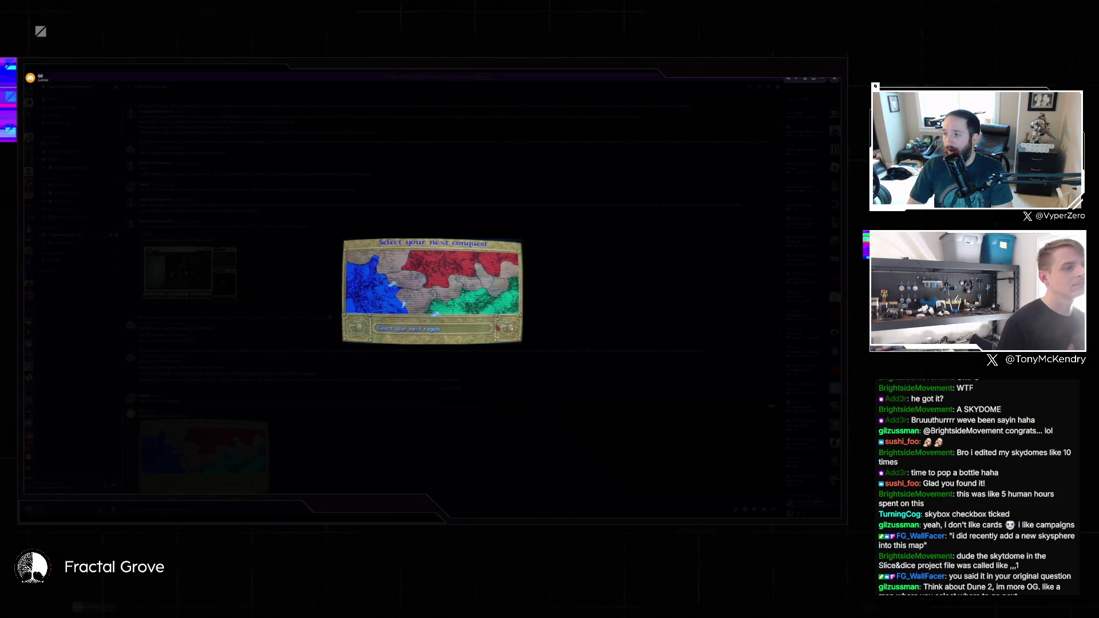
View the shared map image enlarged in Discord, then end the play preview
right_click(506, 335)
left_click(505, 336)
left_click(488, 324)
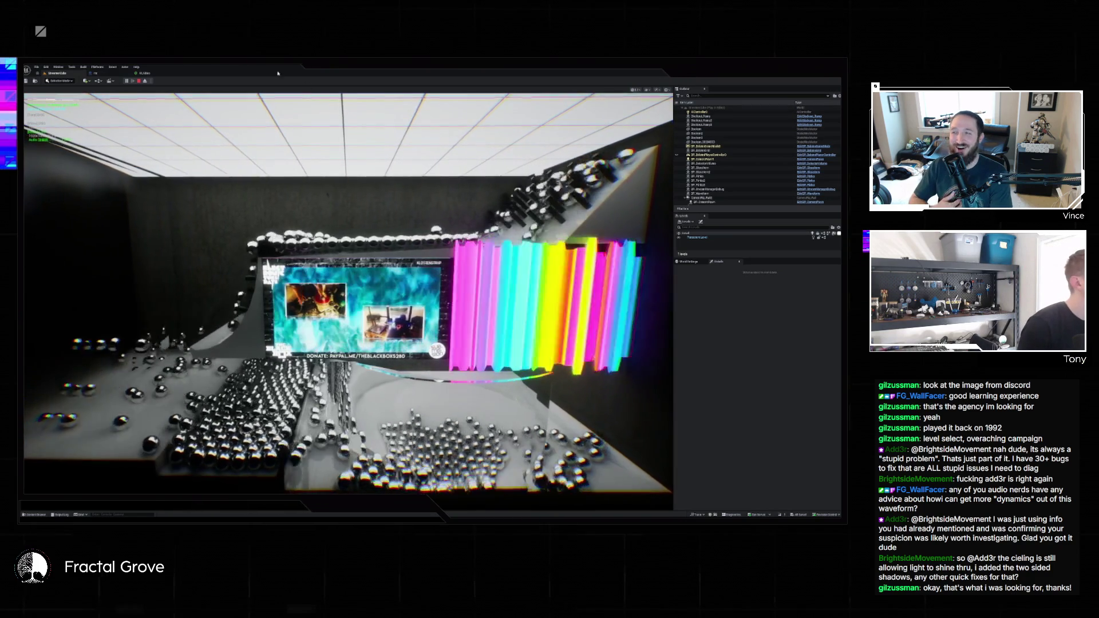
key("Escape")
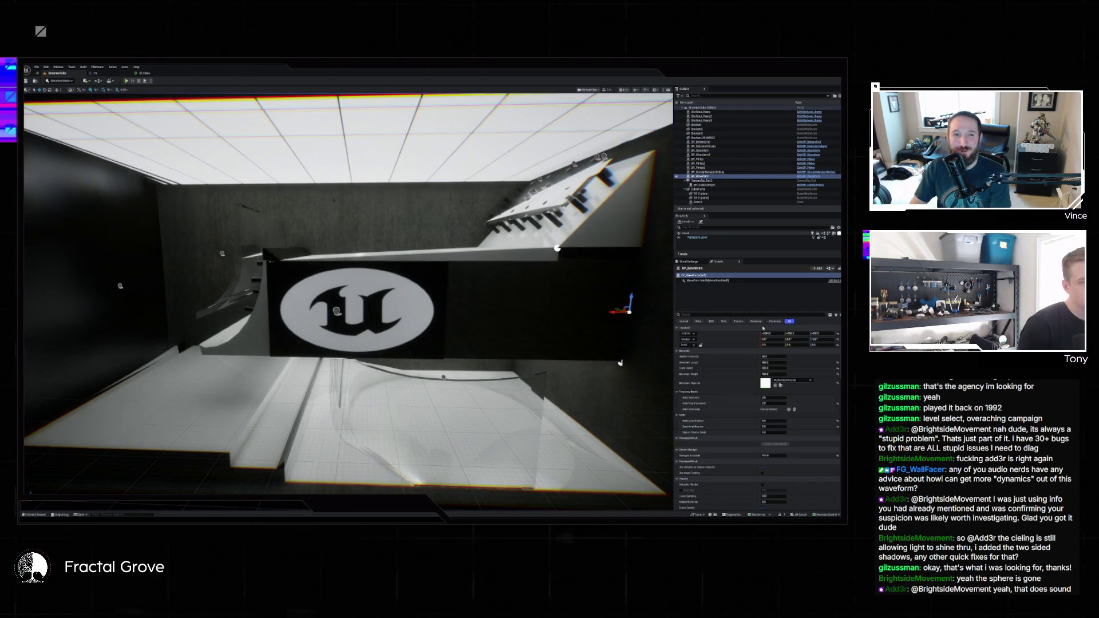
Set the waveform's Waveform Width to about 2000 and run the studio in a play preview
left_click(778, 374)
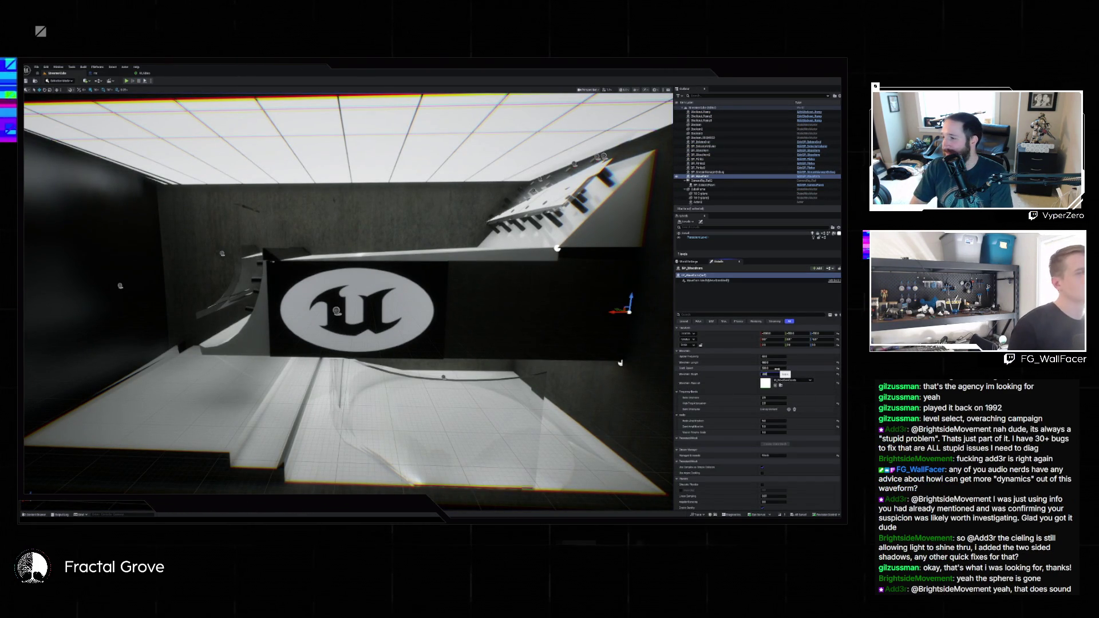
key("Return")
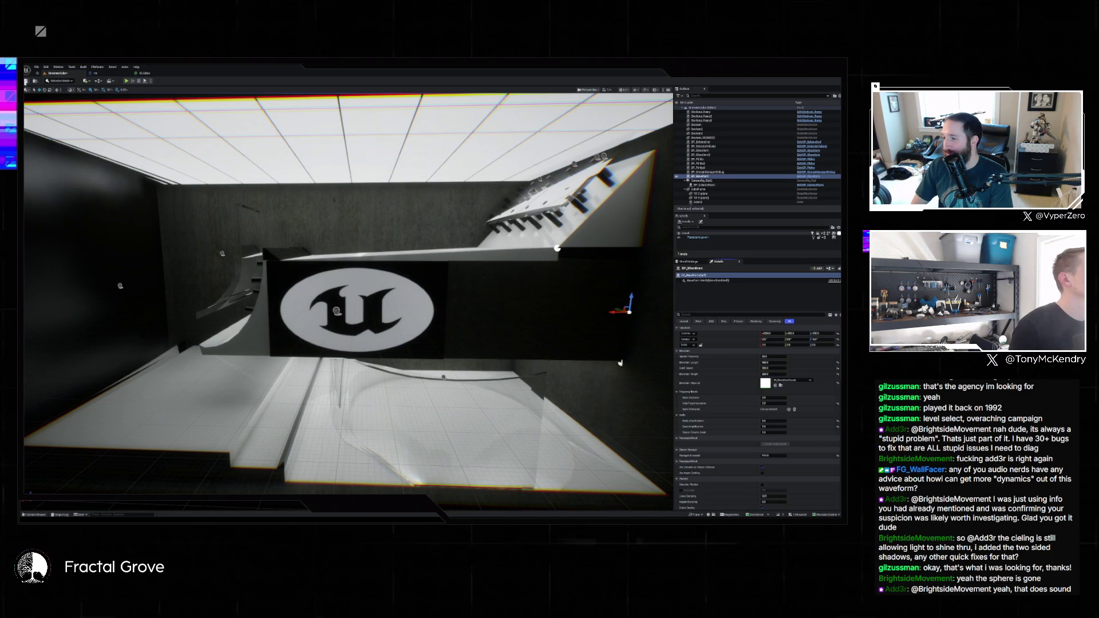
left_click(140, 83)
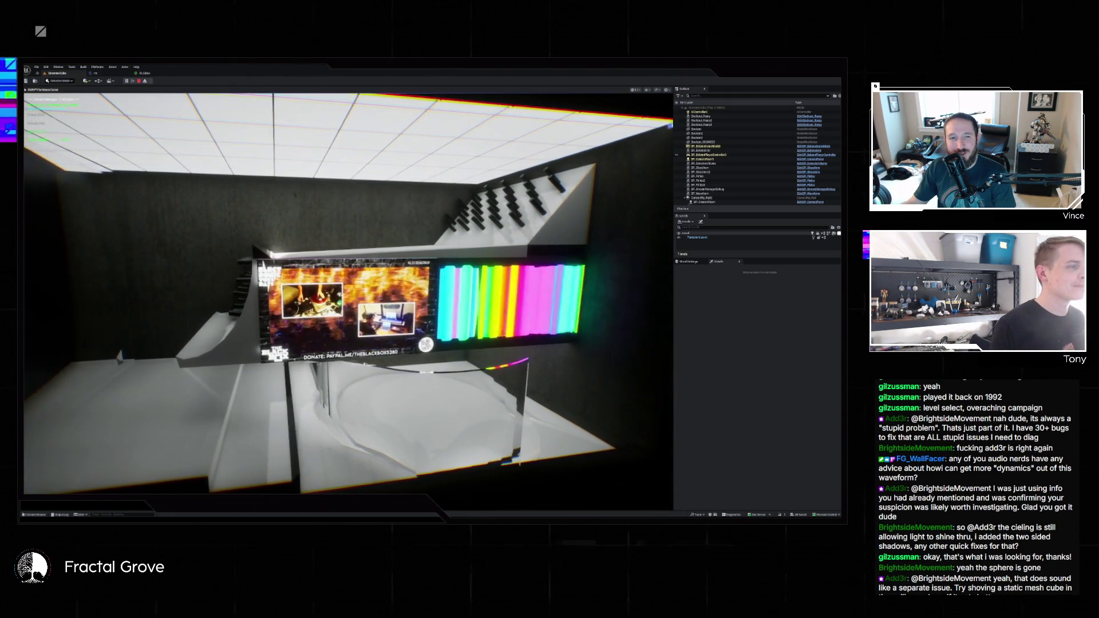
Stop the play preview and type 0 into the waveform setting field
key("Escape")
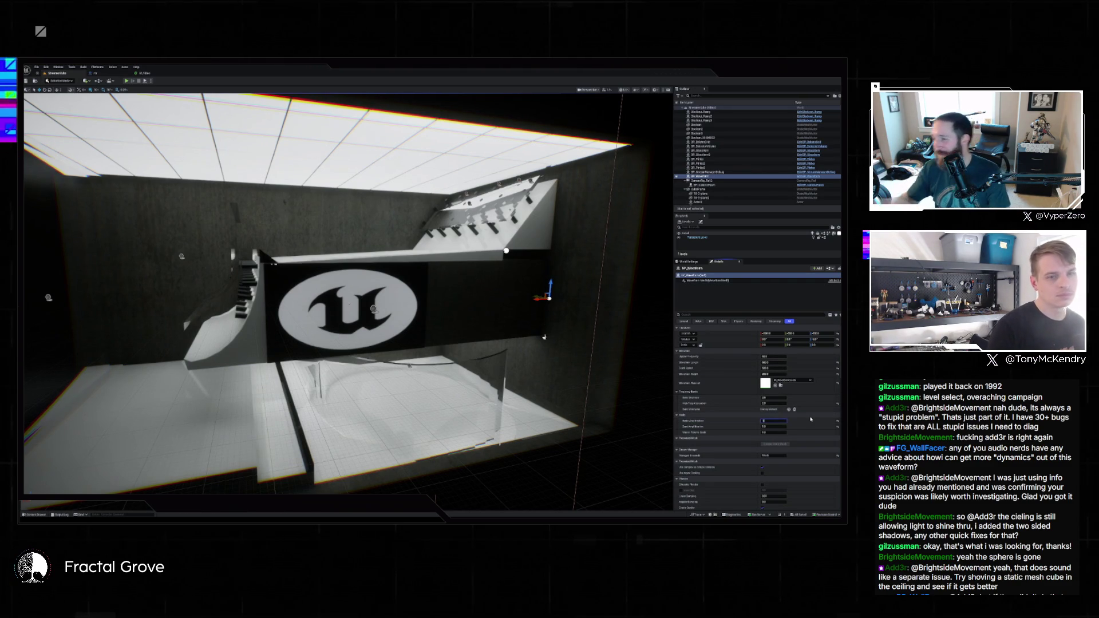
type("0")
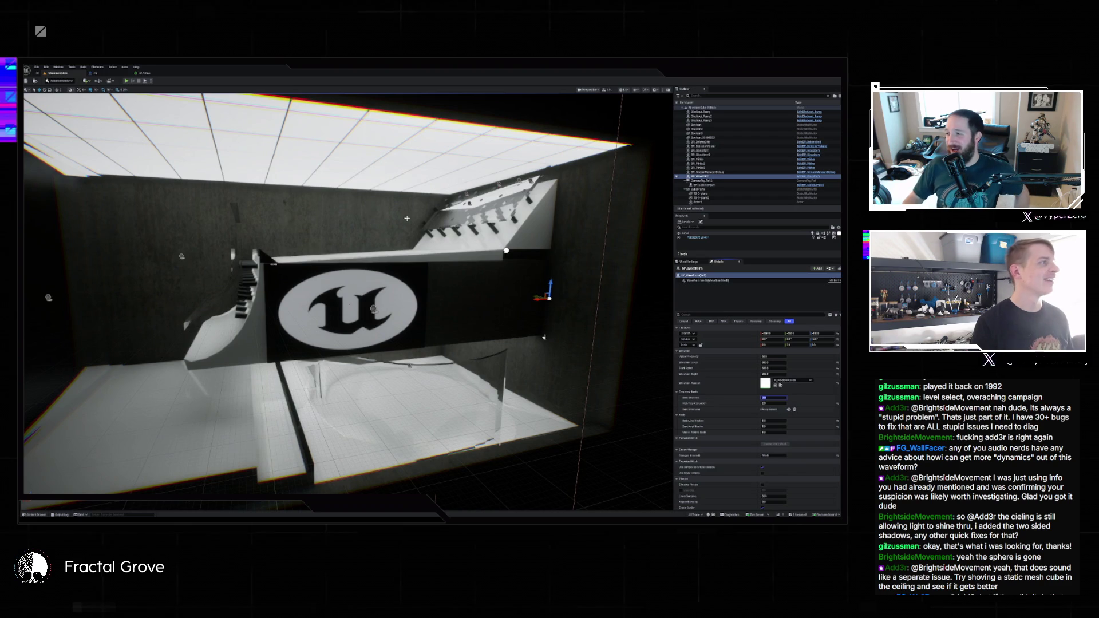
Play the studio again to check the tracing change, then bring up the Epic Games Launcher
left_click(127, 81)
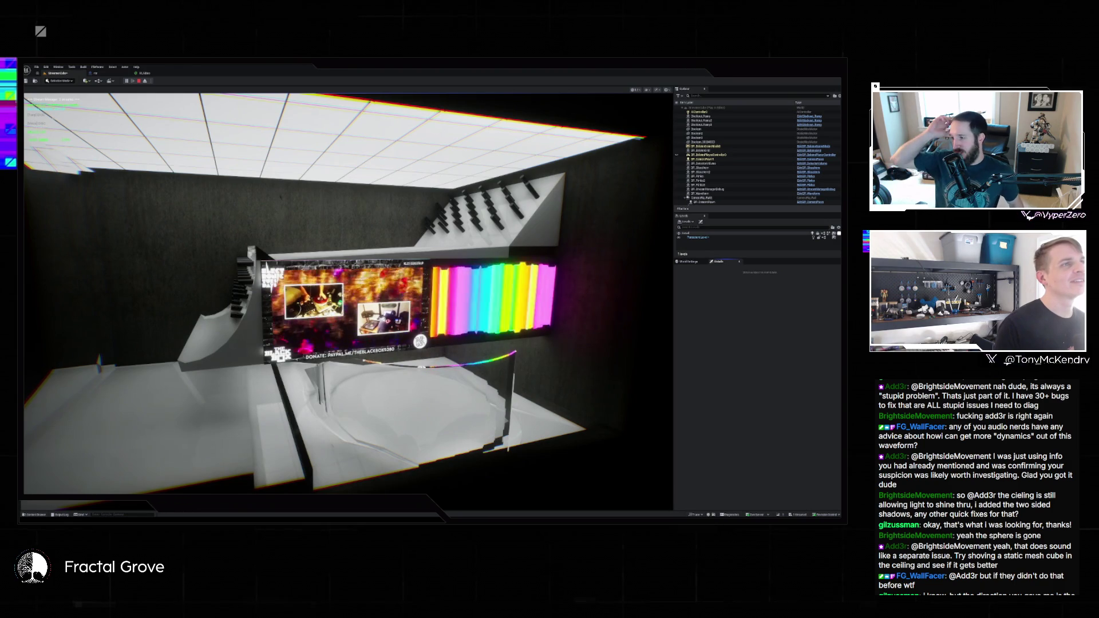
key("alt+Tab")
left_click(245, 138)
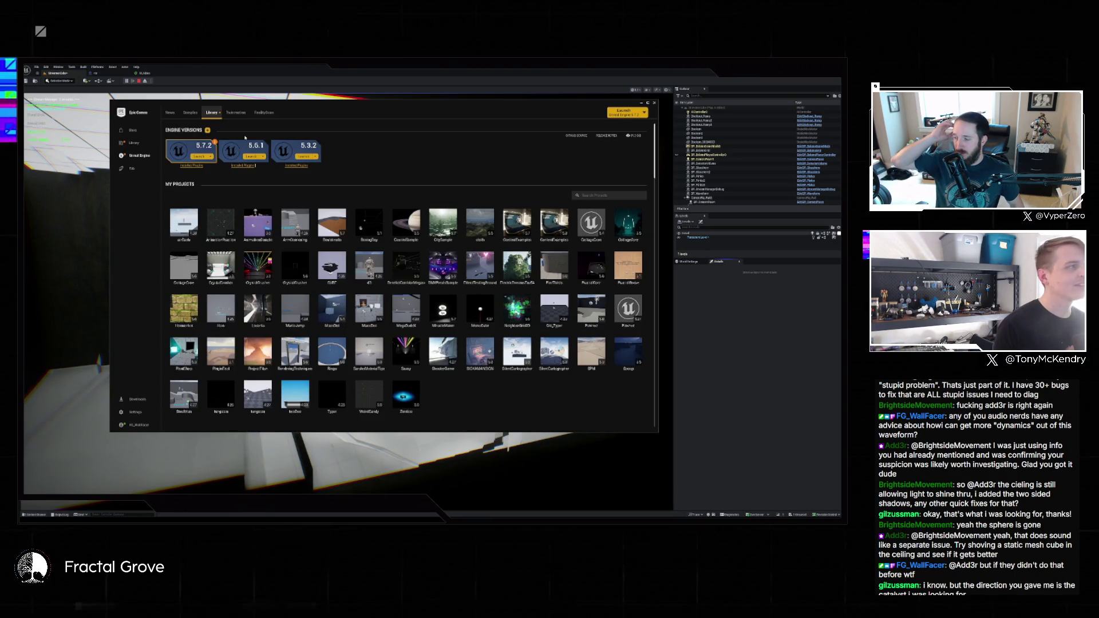
mouse_move(215, 143)
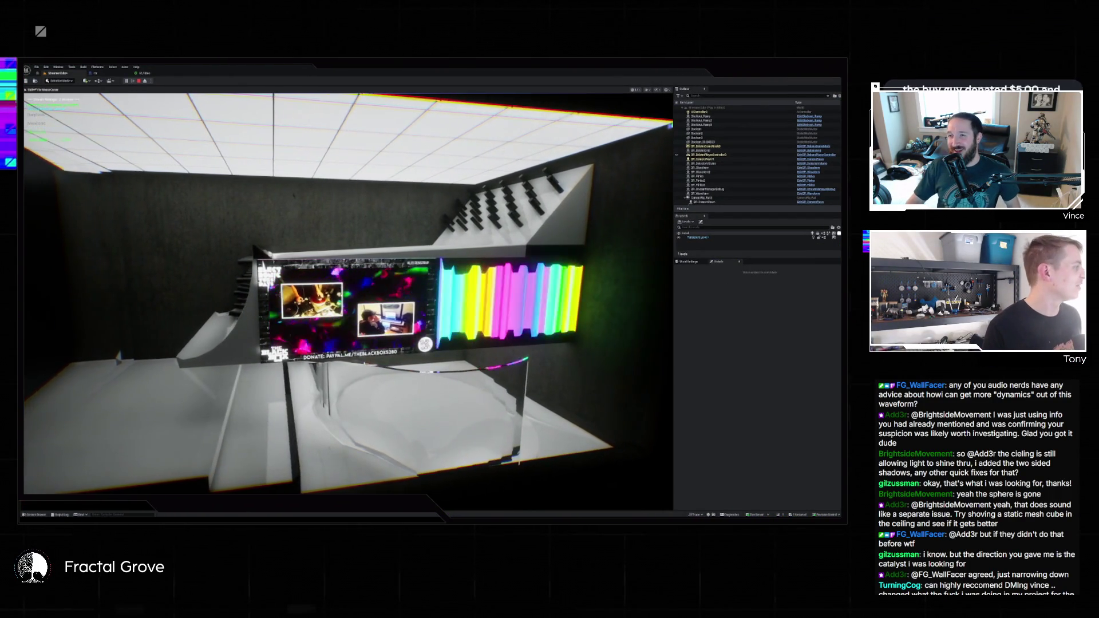
Bring up a browser showing the '5.7.3 Hotfix Released' forum post
key("super")
key("super")
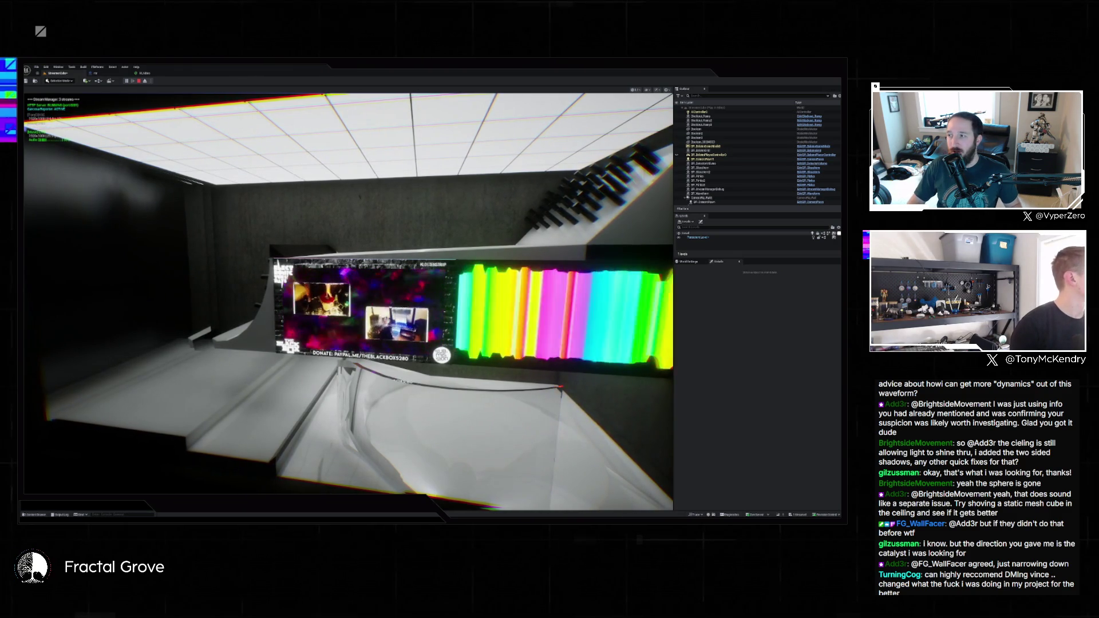
key("alt+Tab")
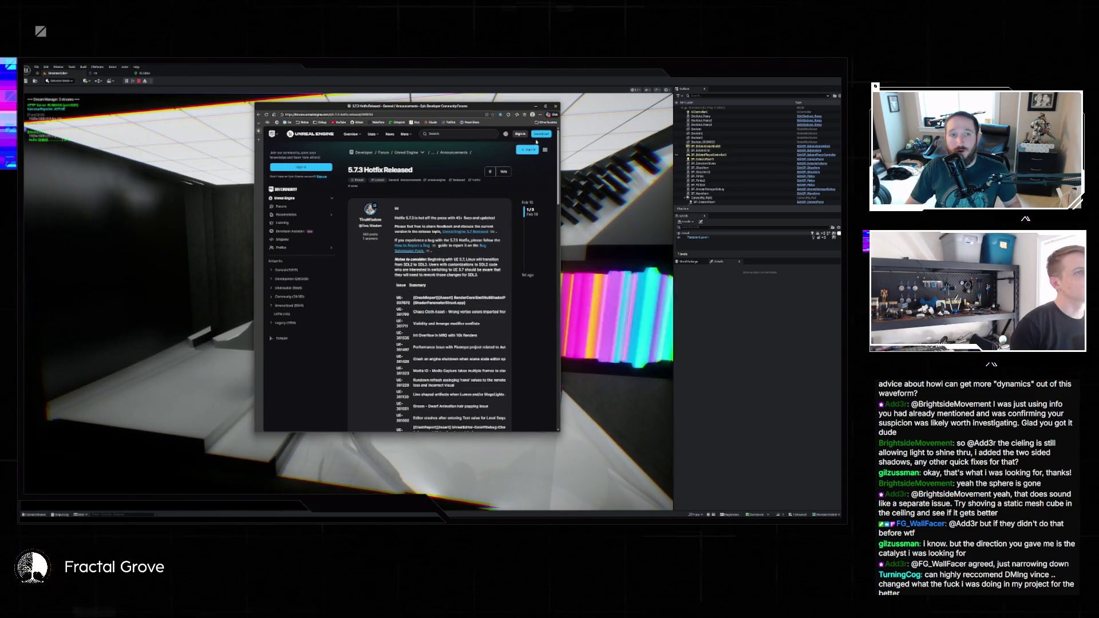
Maximize and zoom in on the hotfix post, then read down to the end of the fixed-issues list
key("super+Up")
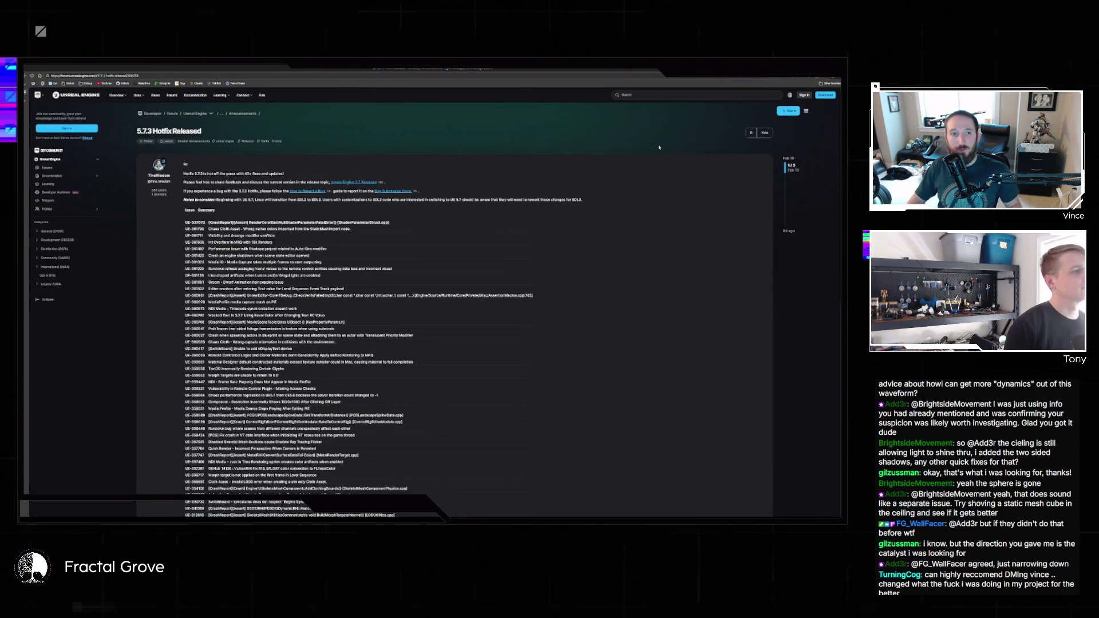
key("ctrl+plus")
key("ctrl+plus")
key("ctrl+plus")
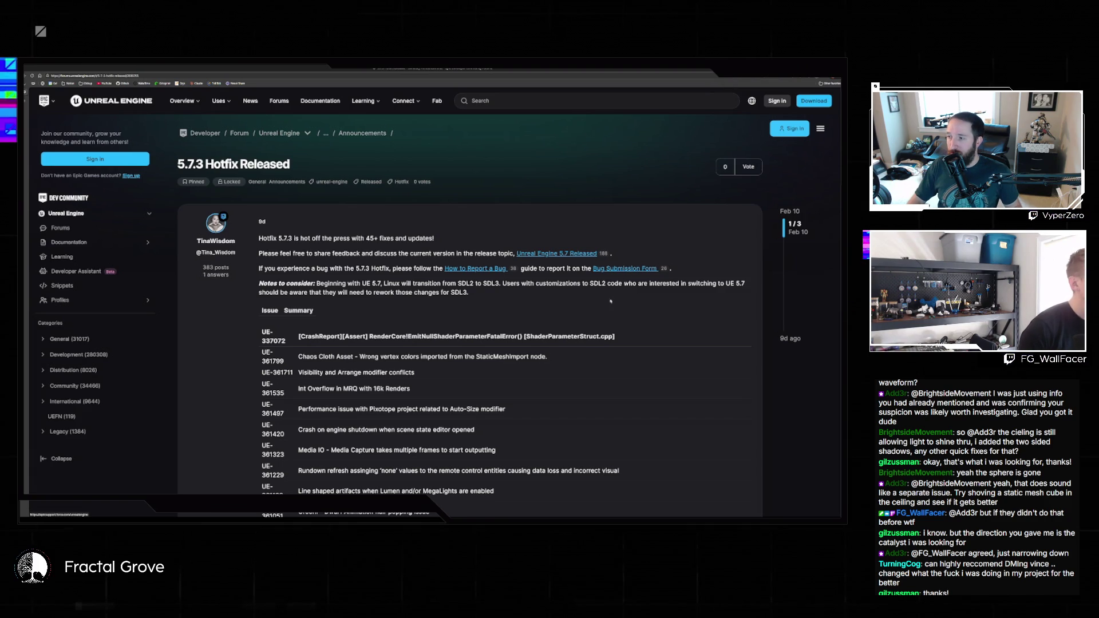
scroll(548, 299, "down", 3)
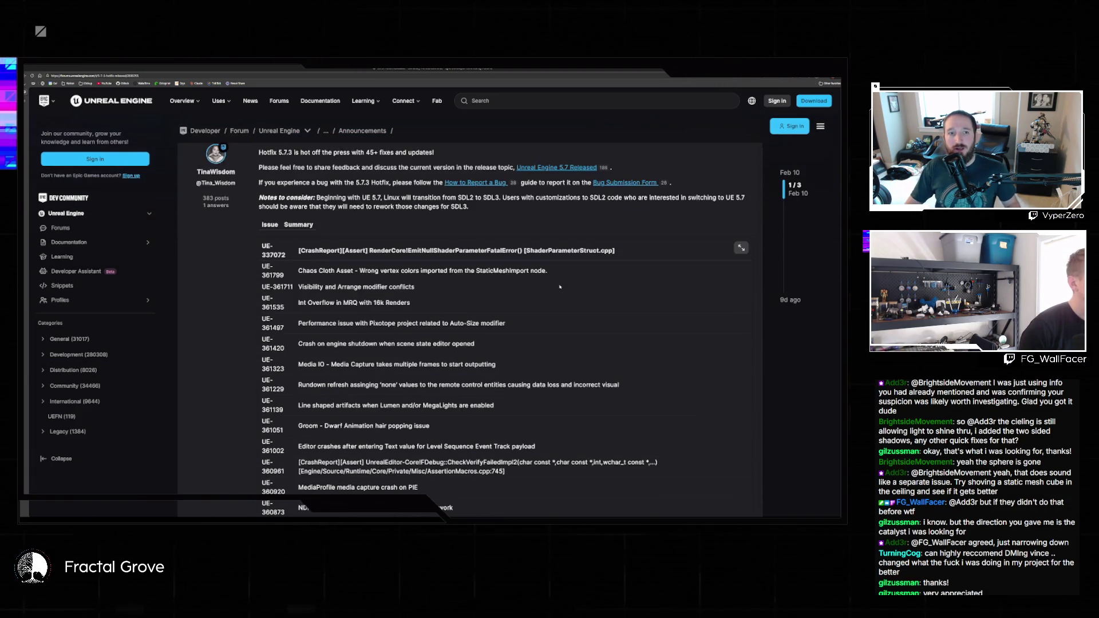
scroll(560, 286, "down", 3)
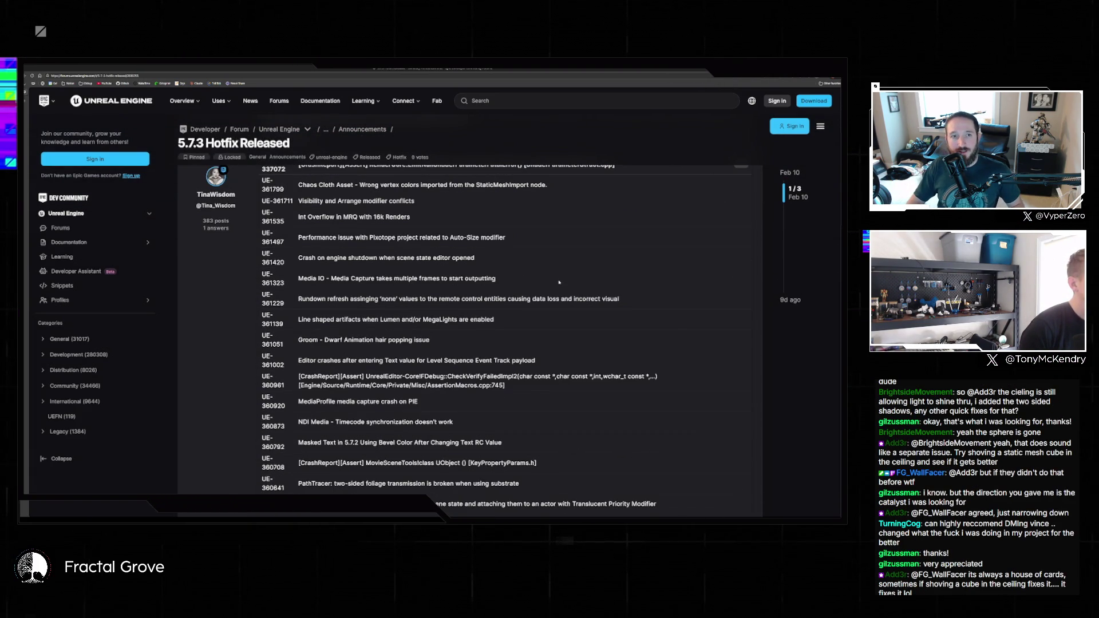
scroll(559, 282, "down", 2)
scroll(558, 282, "down", 5)
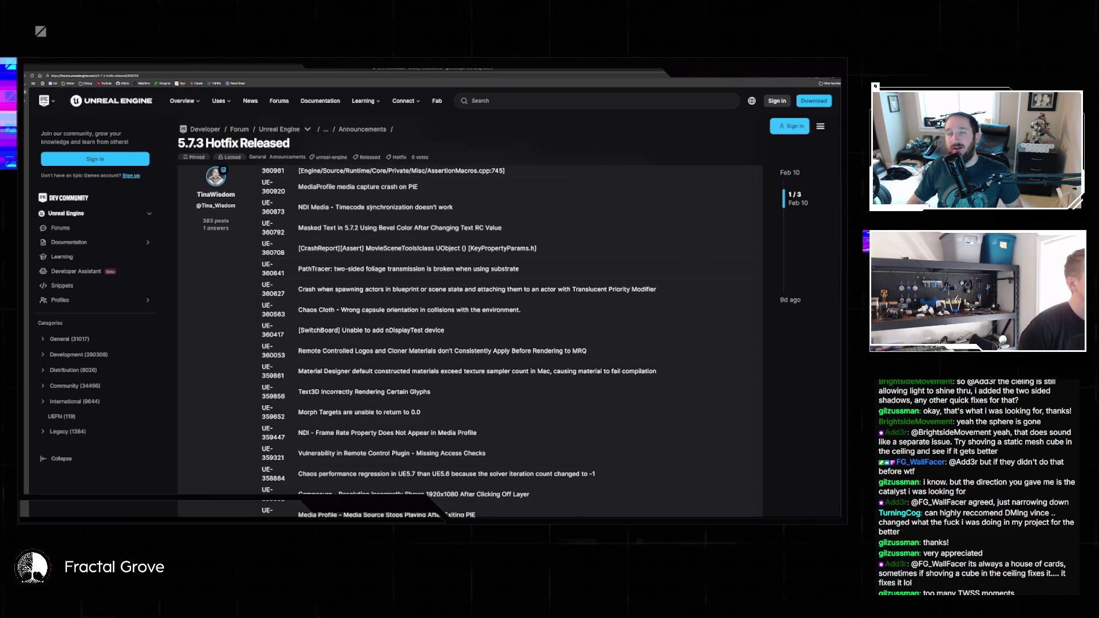
scroll(390, 207, "down", 5)
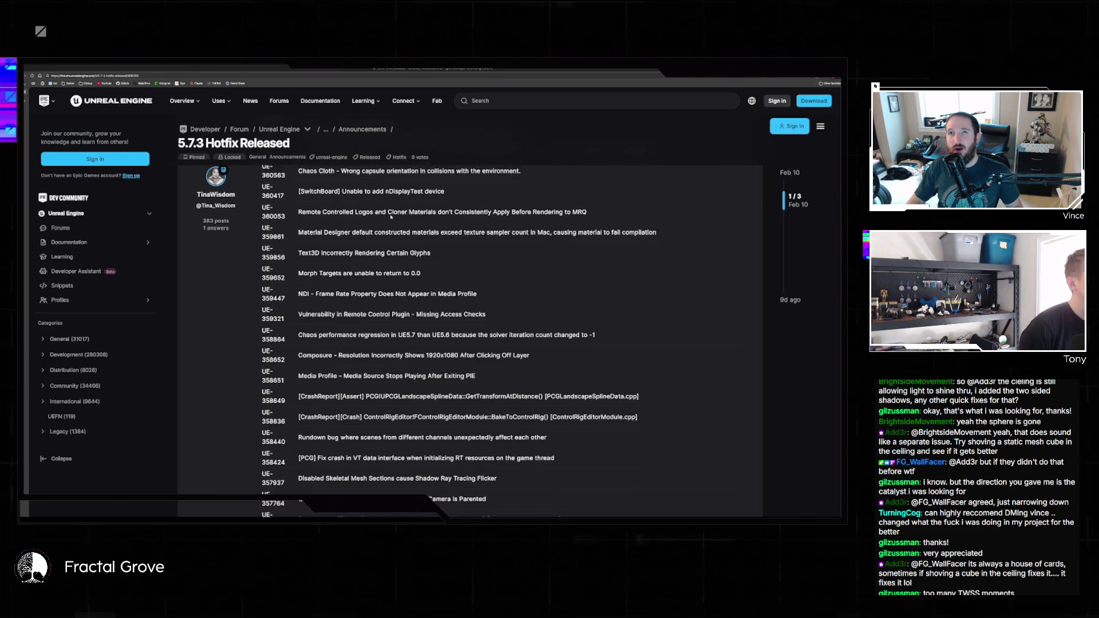
scroll(391, 217, "down", 2)
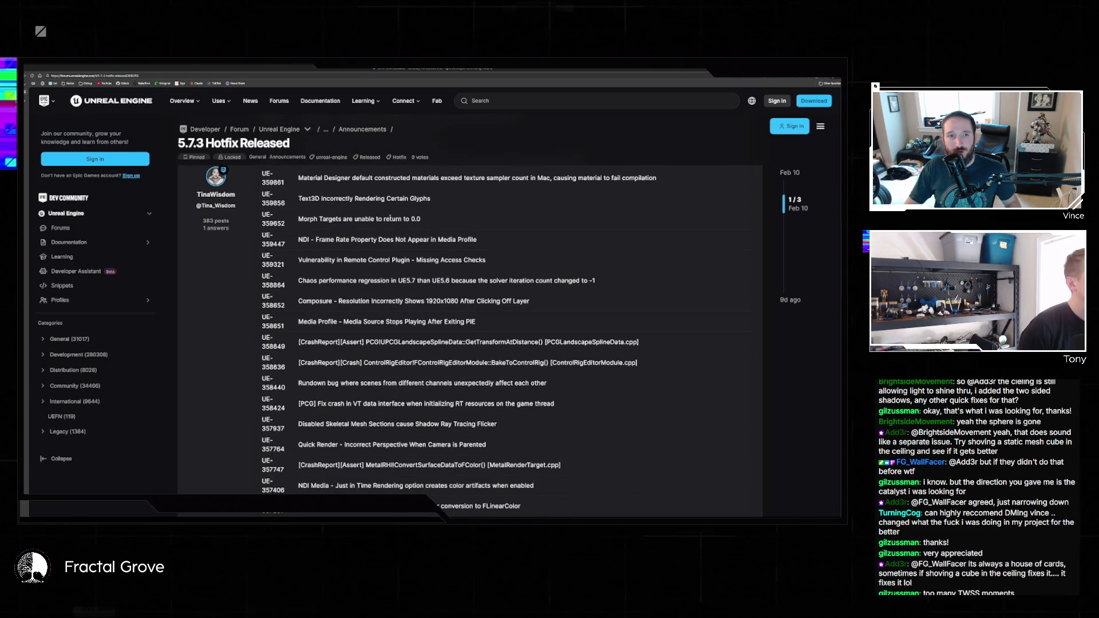
scroll(390, 219, "down", 6)
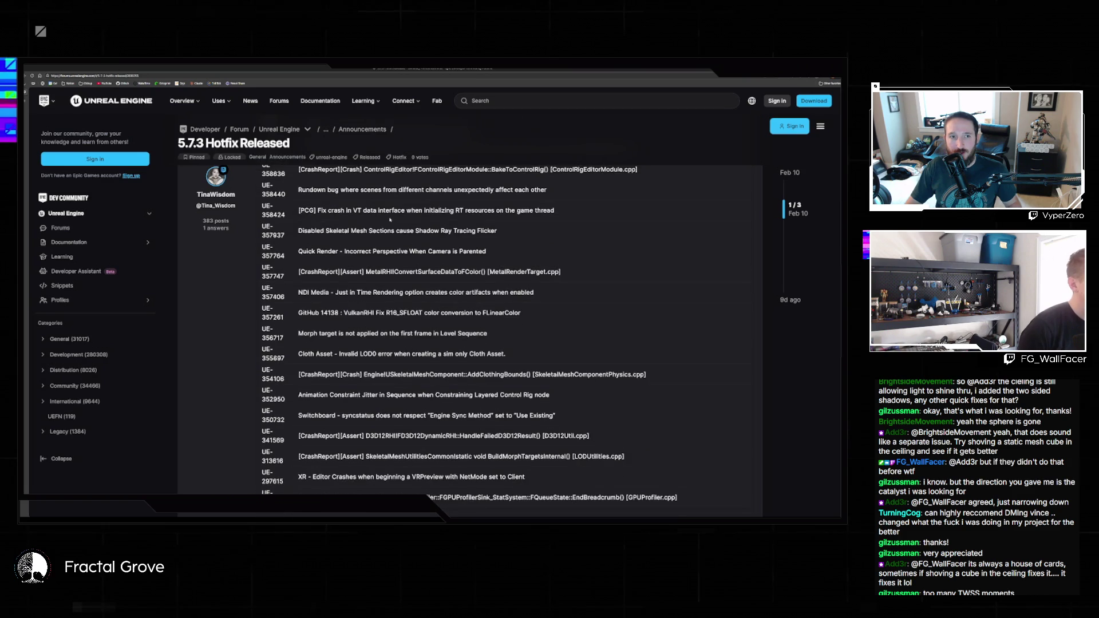
scroll(389, 221, "down", 4)
scroll(421, 316, "down", 3)
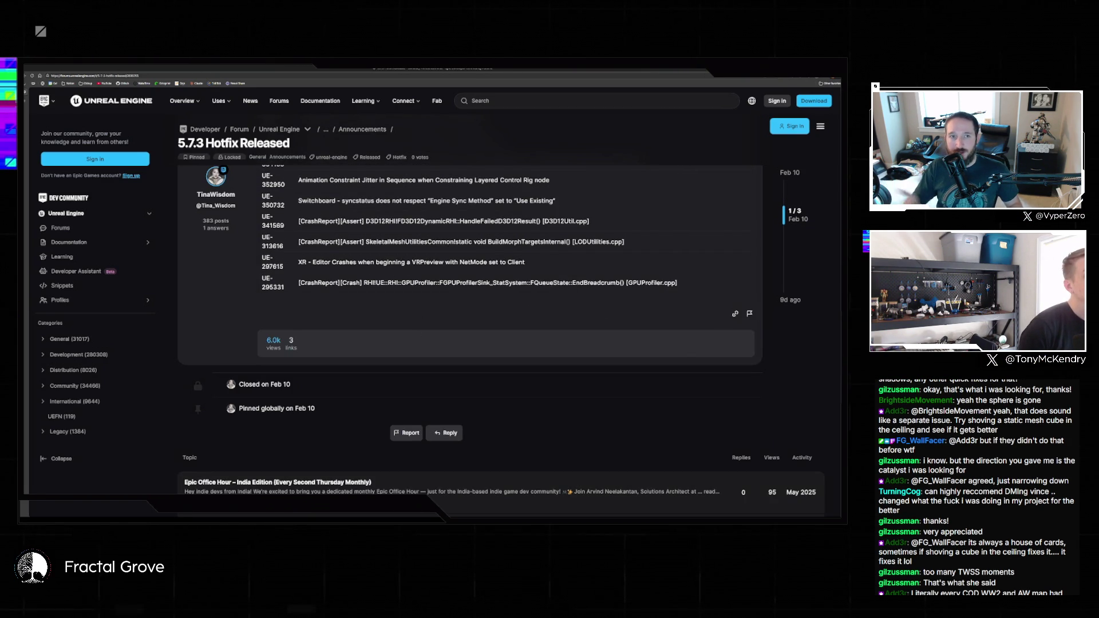
Return to the studio scene in the editor and start Play In Editor with Alt+P
key("alt+Tab")
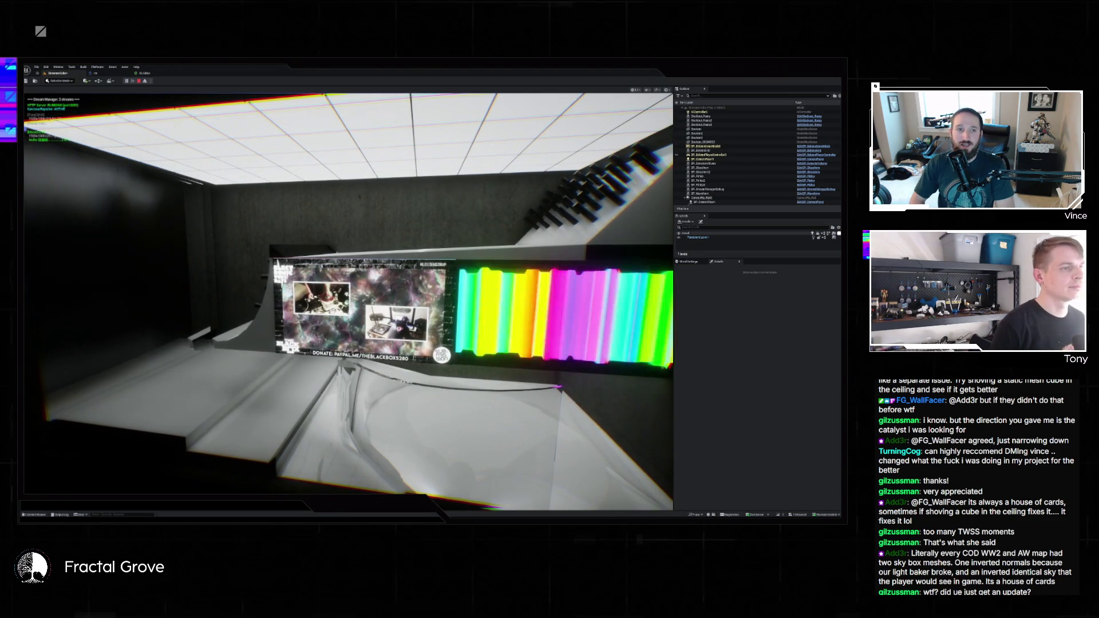
key("alt+p")
Capture a screenshot of the running studio viewport to the clipboard
left_click_drag(509, 357, 672, 453)
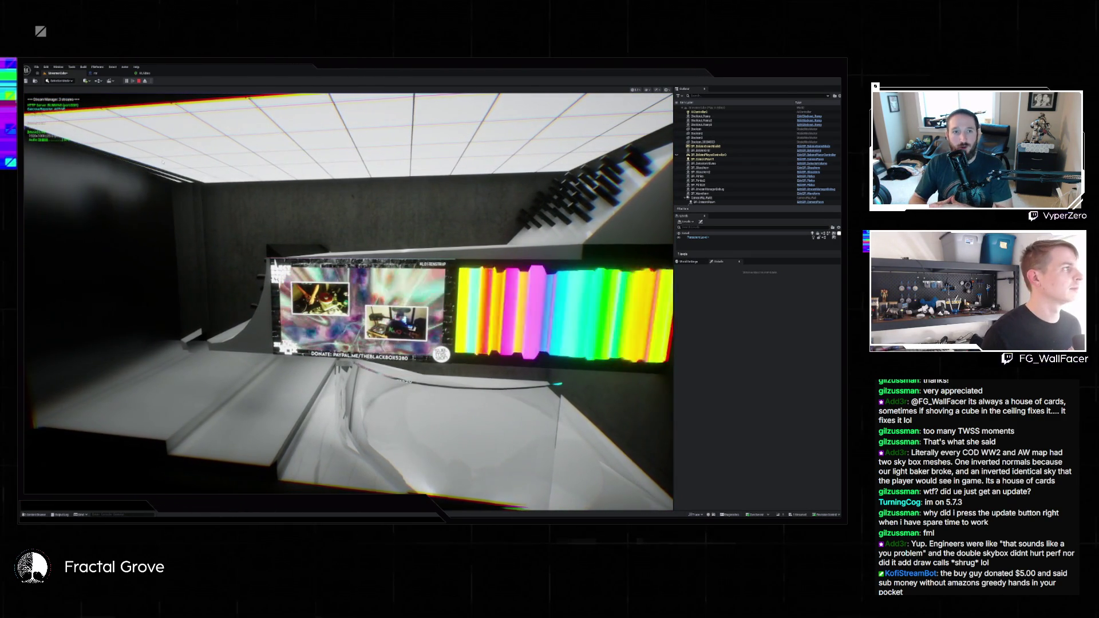
Stop play, add three elements to BP_Waveform's array, clear them, then edit a numeric setting
left_click(139, 82)
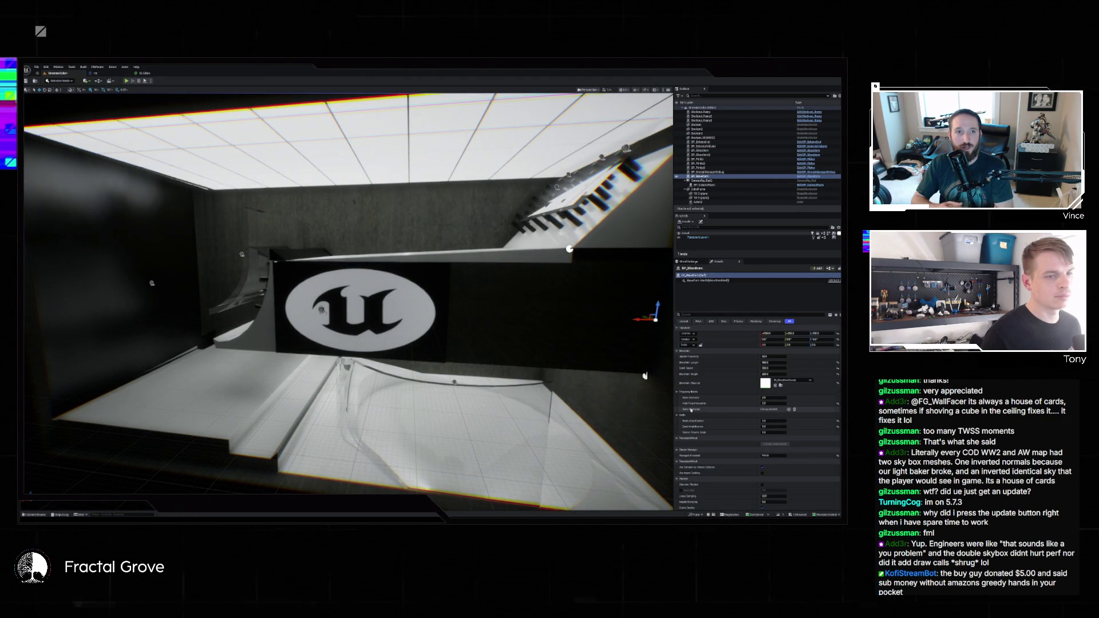
left_click(789, 410)
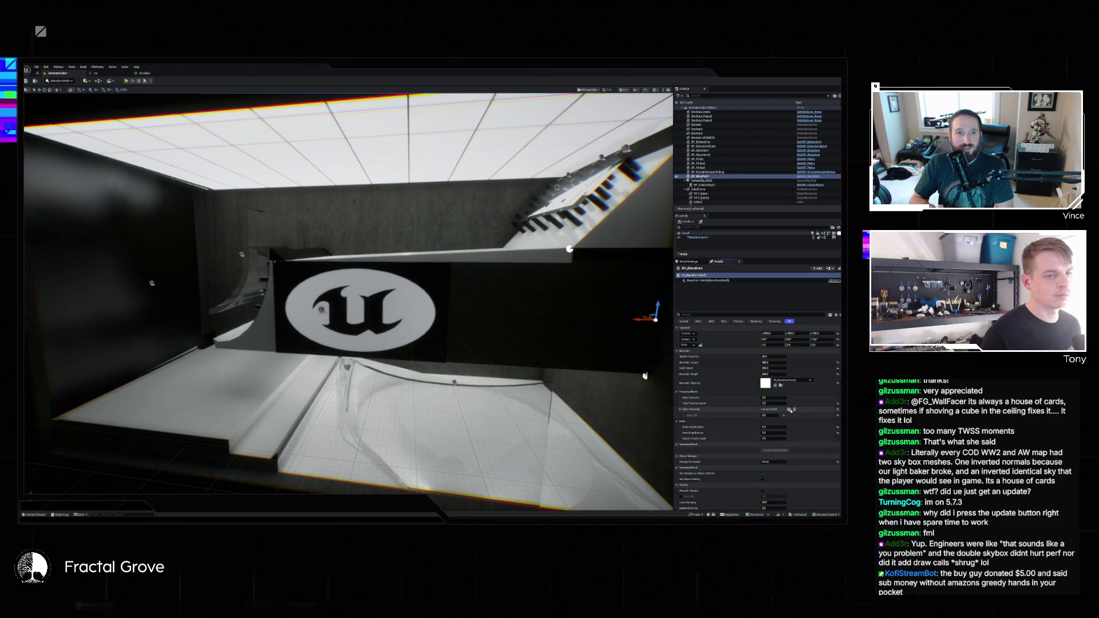
left_click(788, 410)
left_click(789, 409)
left_click(788, 409)
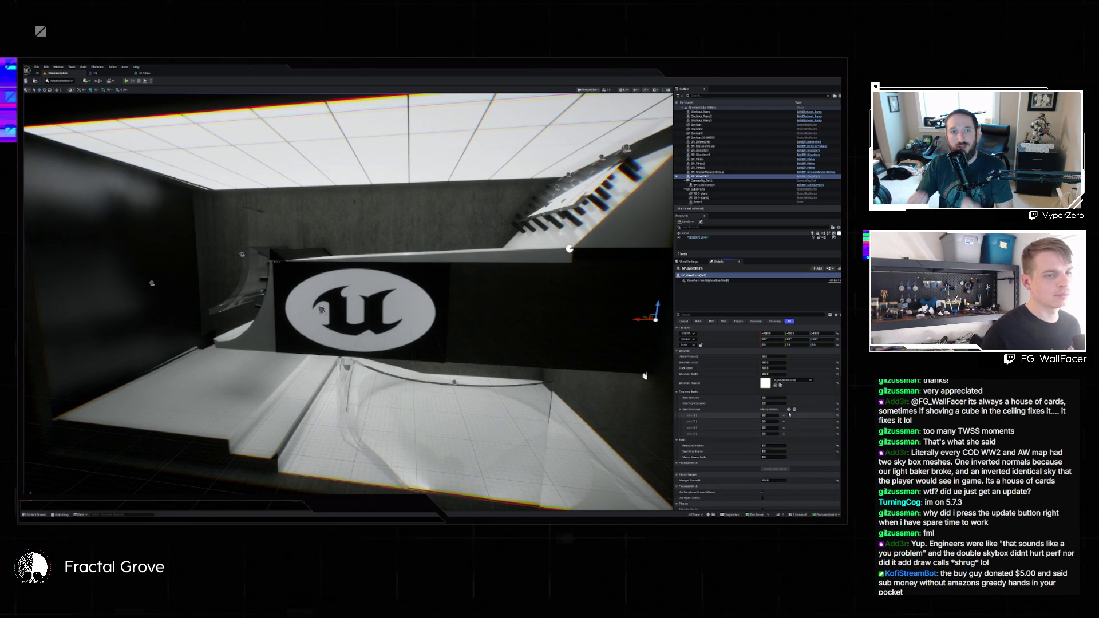
left_click(795, 409)
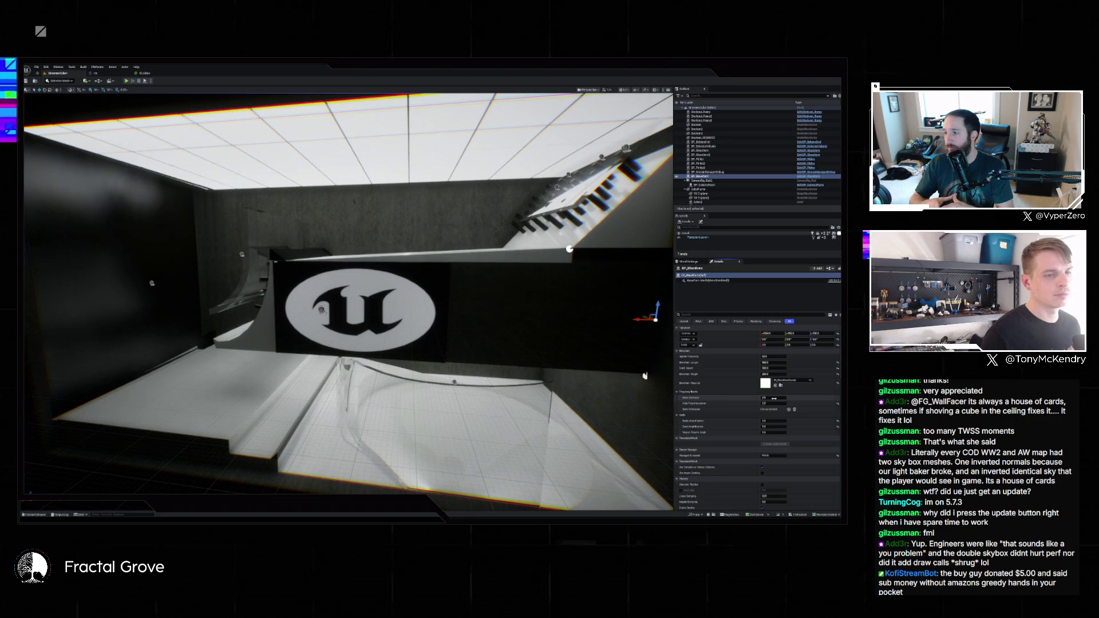
left_click(772, 398)
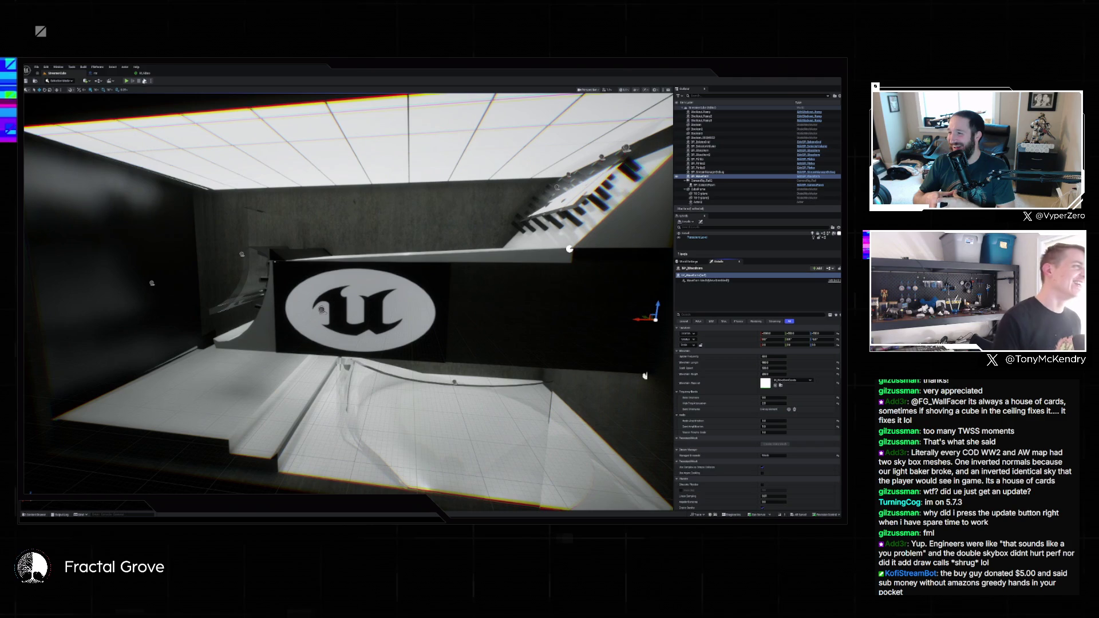
Run Play In Editor again so chrome spheres spawn around the glowing screen
key("alt+p")
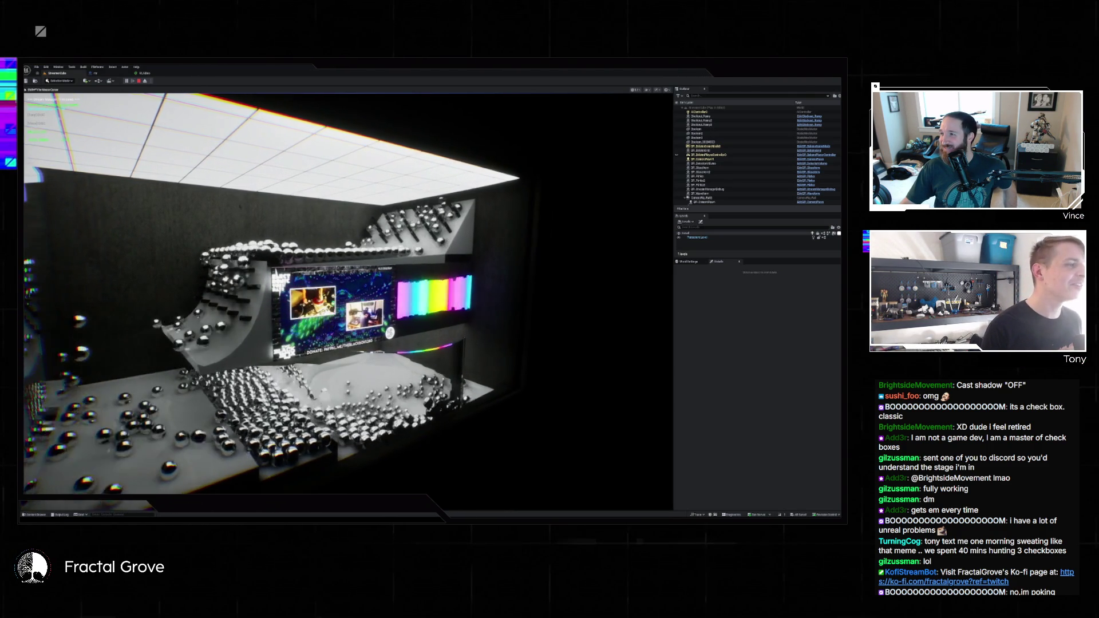
key("super")
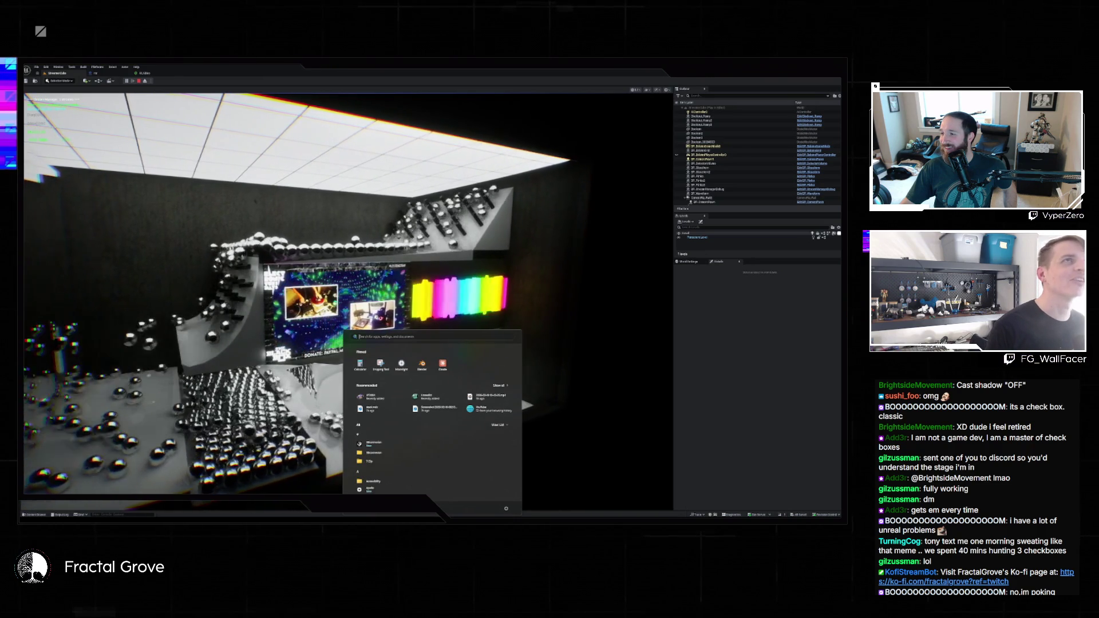
left_click(361, 72)
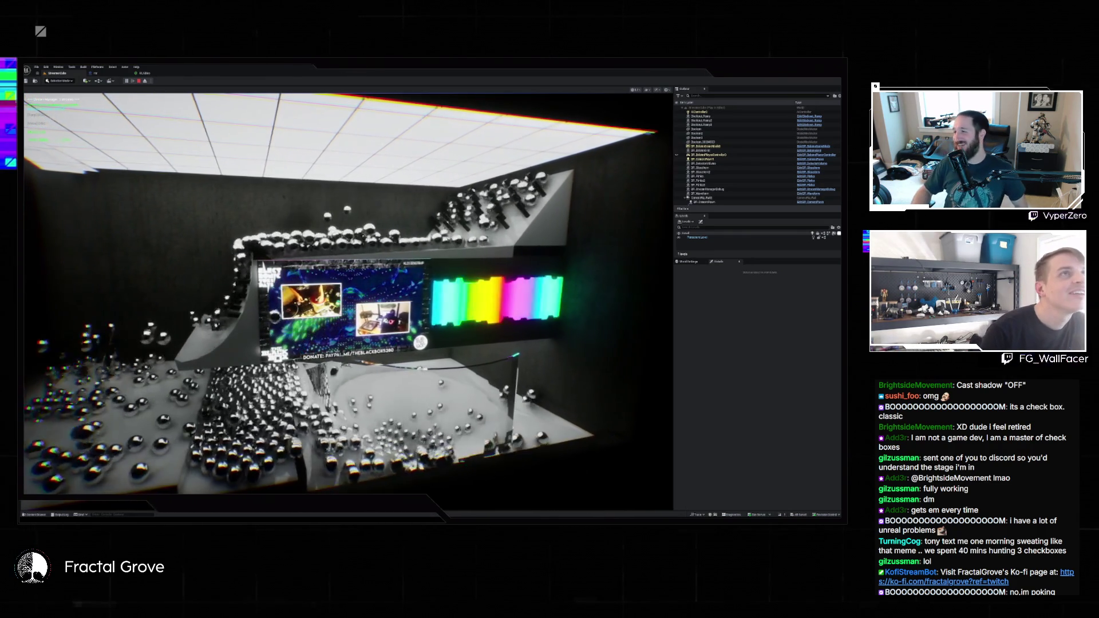
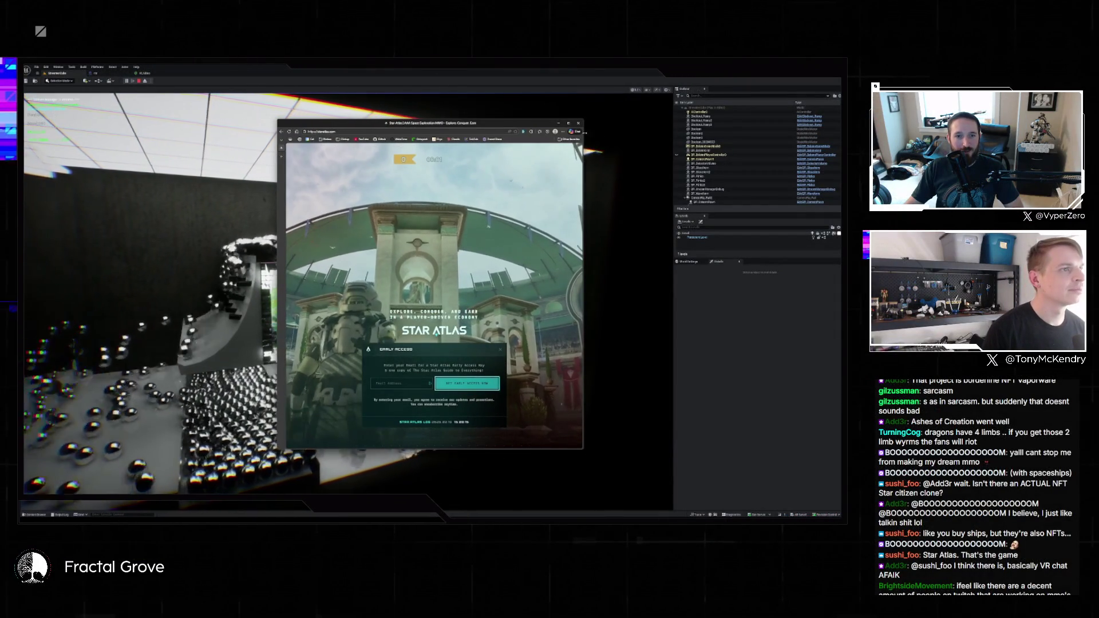
Widen the Star Atlas browser window by dragging its left edge, then scroll up the page
mouse_move(568, 123)
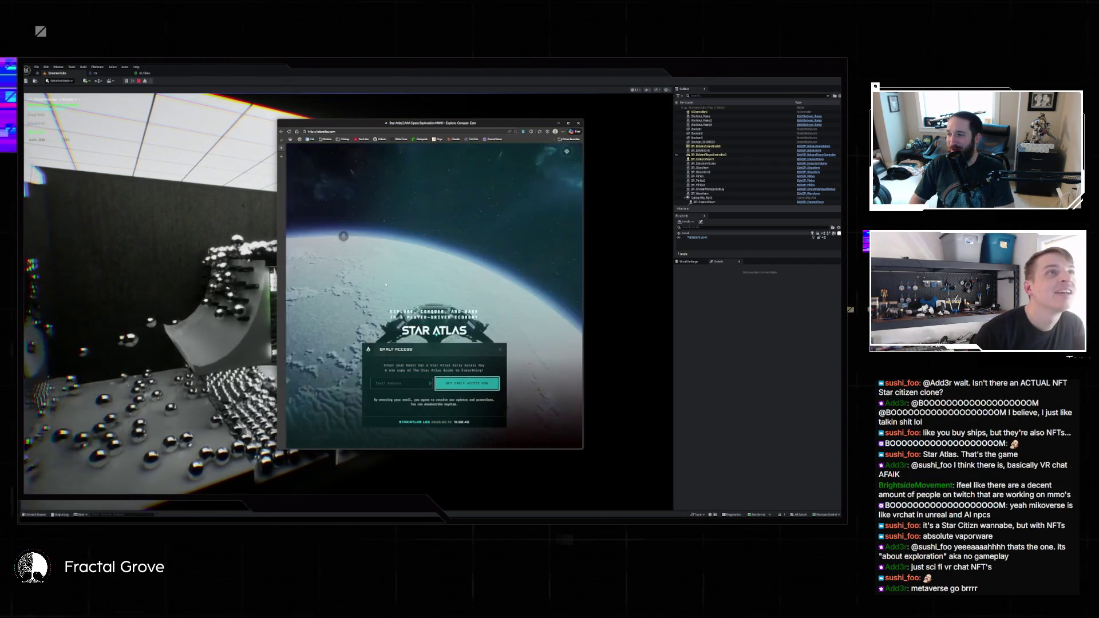
left_click_drag(271, 229, 65, 236)
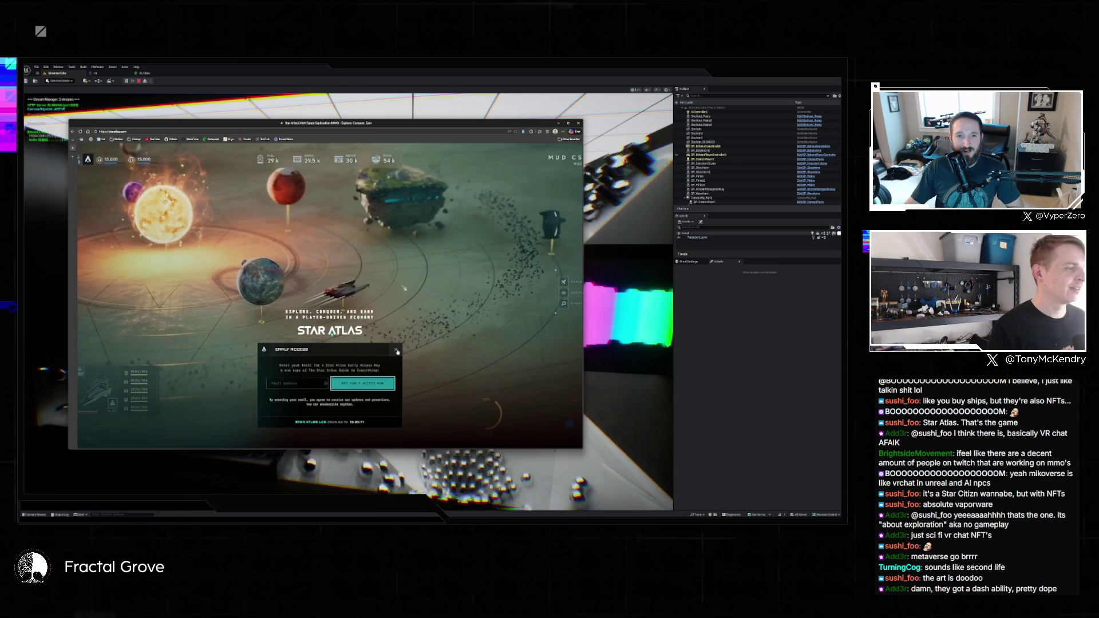
scroll(407, 288, "up", 1)
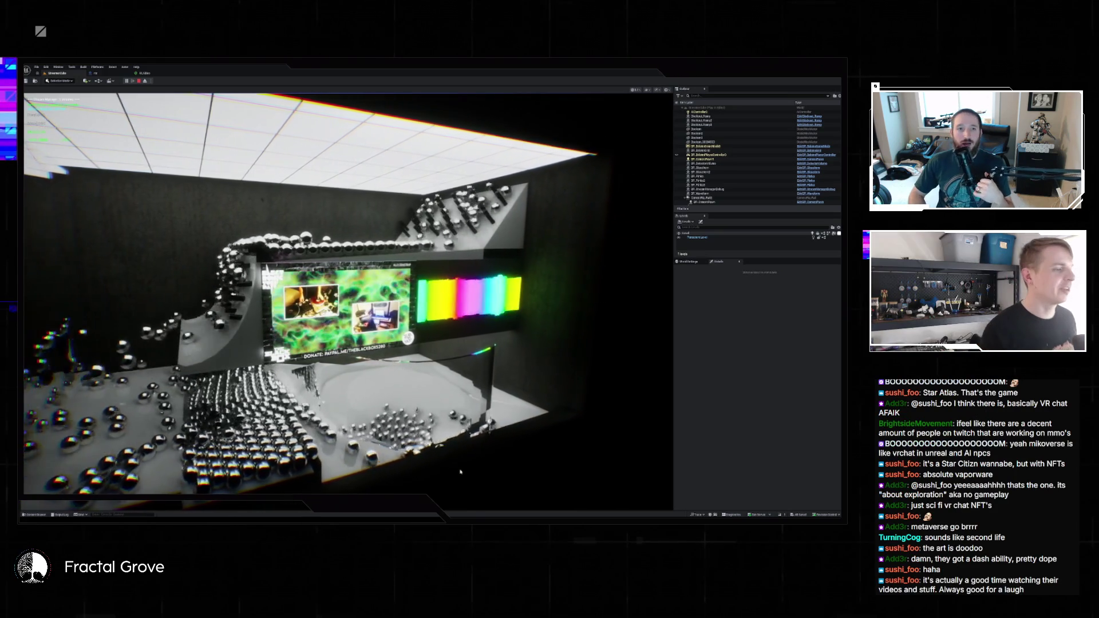
key("alt+Tab")
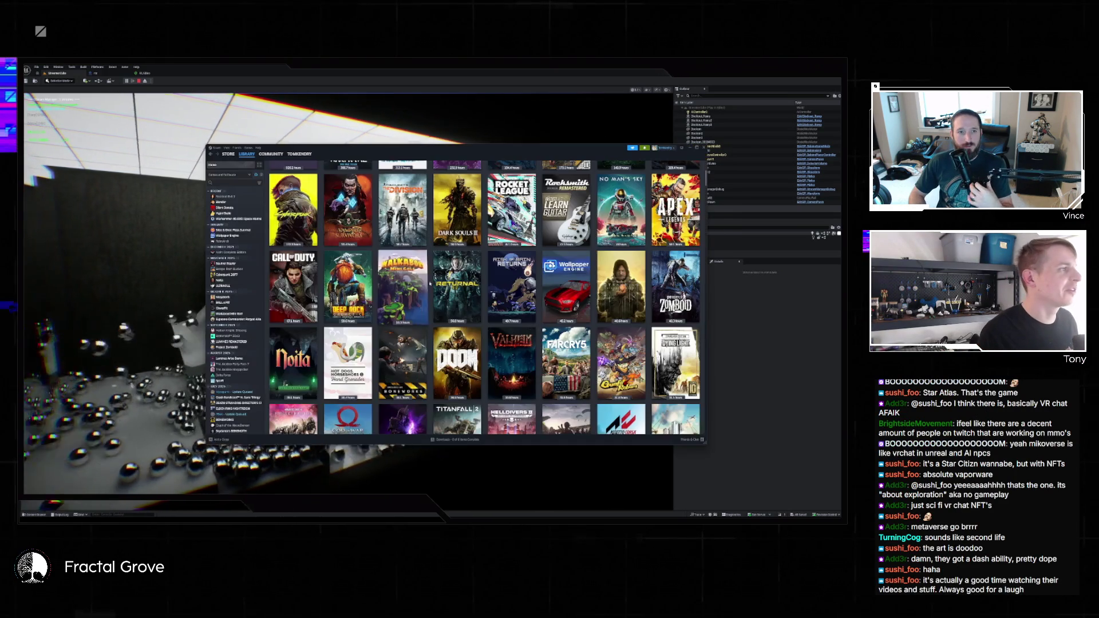
left_click(701, 147)
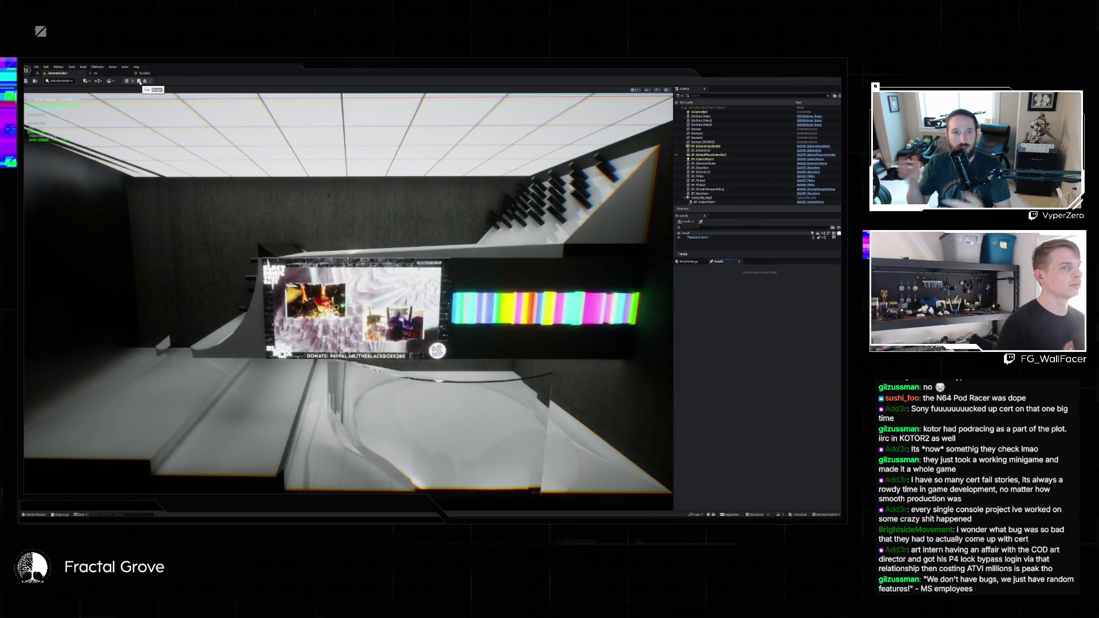
Stop the play session, edit the waveform actor's Waveform Height, and play the venue level again
left_click(139, 81)
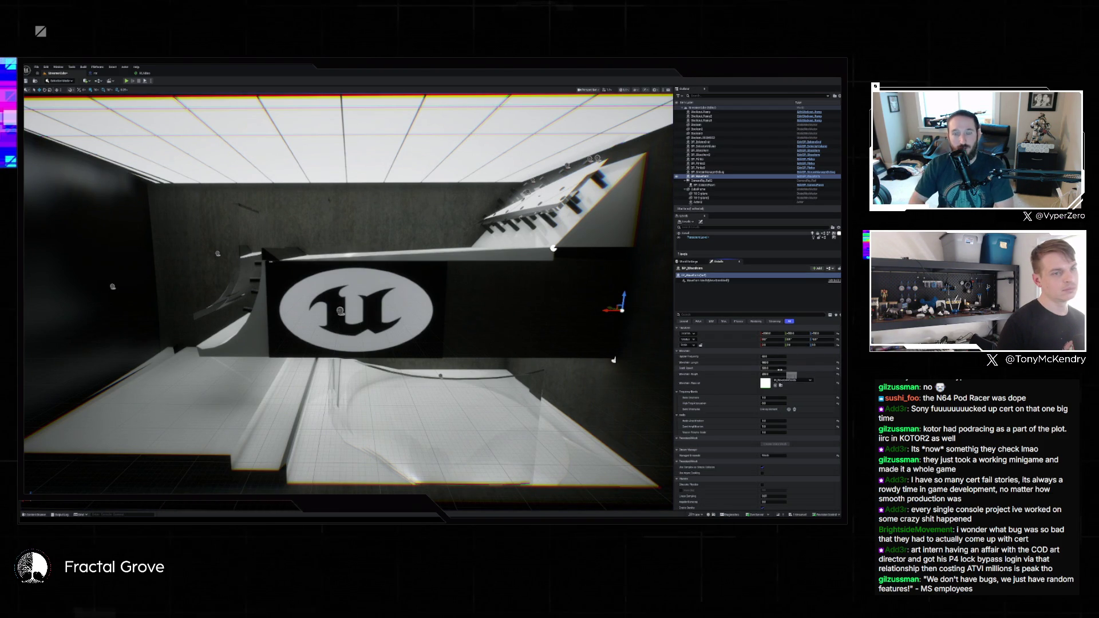
left_click(775, 374)
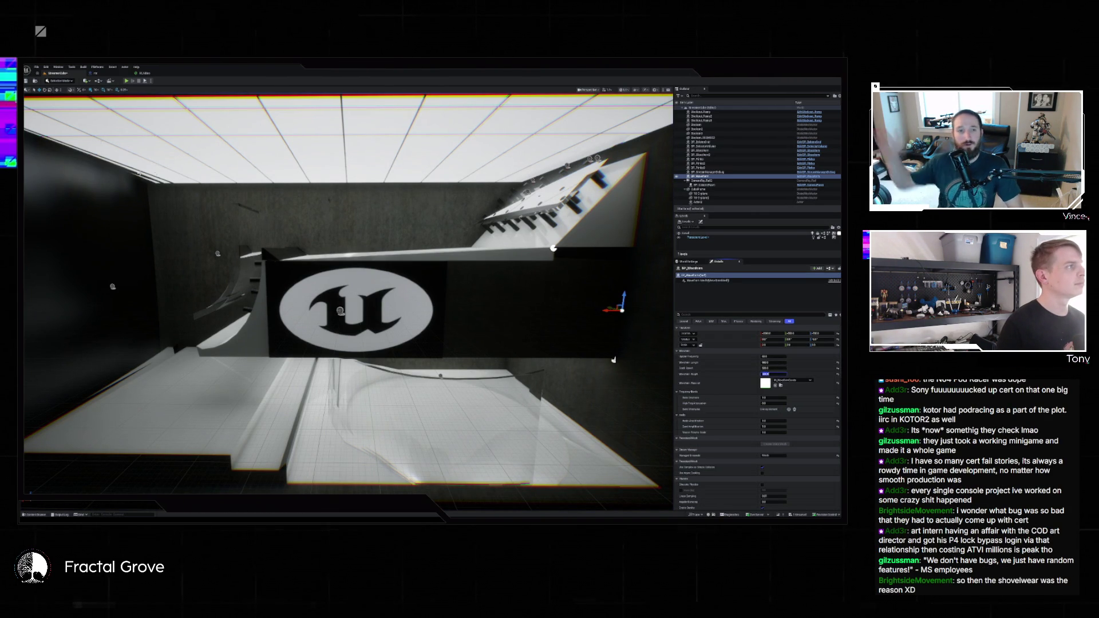
left_click(146, 81)
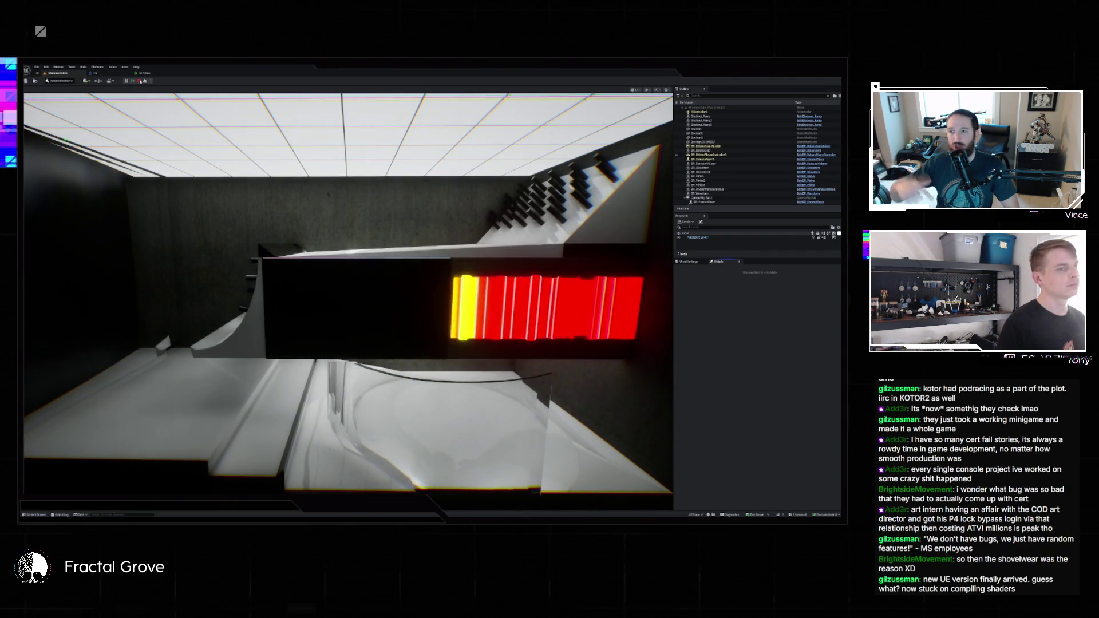
Run repeated short test plays, adjusting the screen's numeric Details setting between runs
key("Escape")
left_click(772, 403)
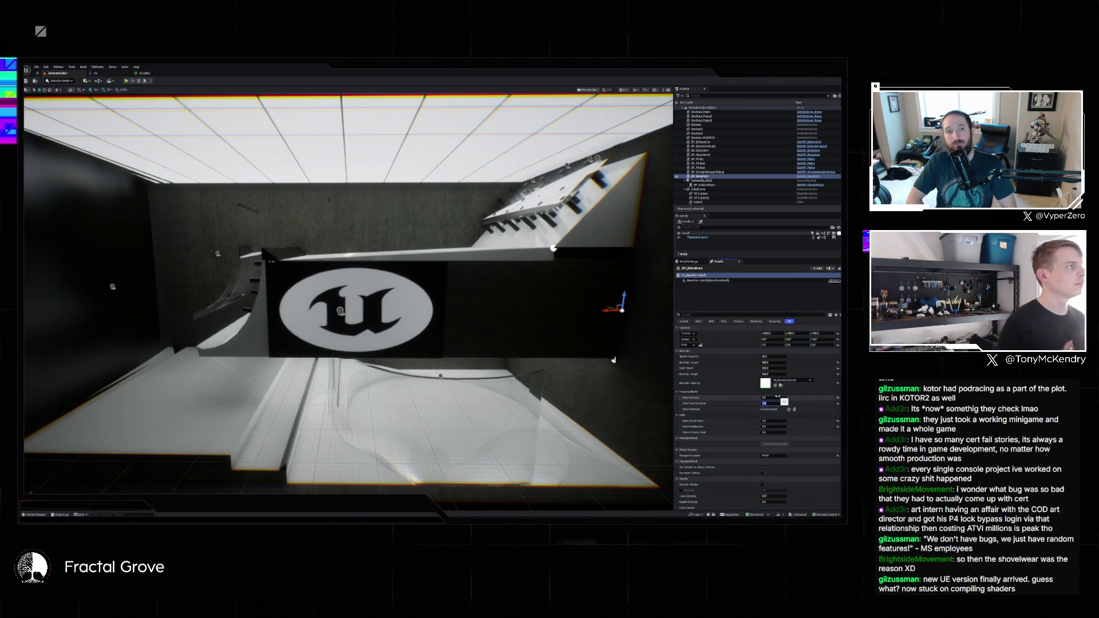
left_click(127, 81)
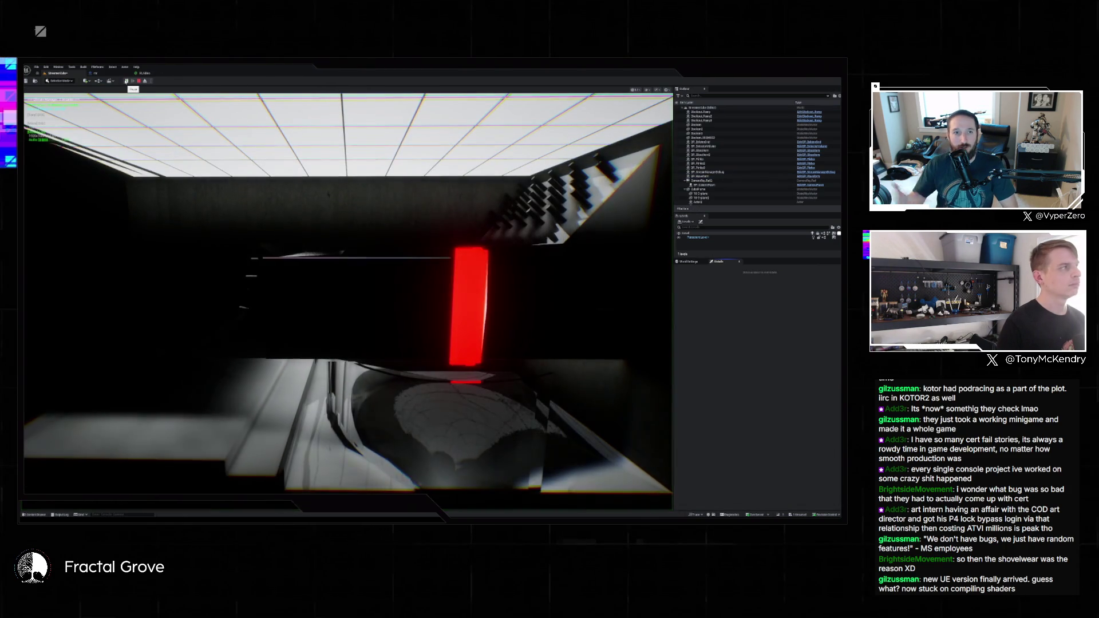
key("Escape")
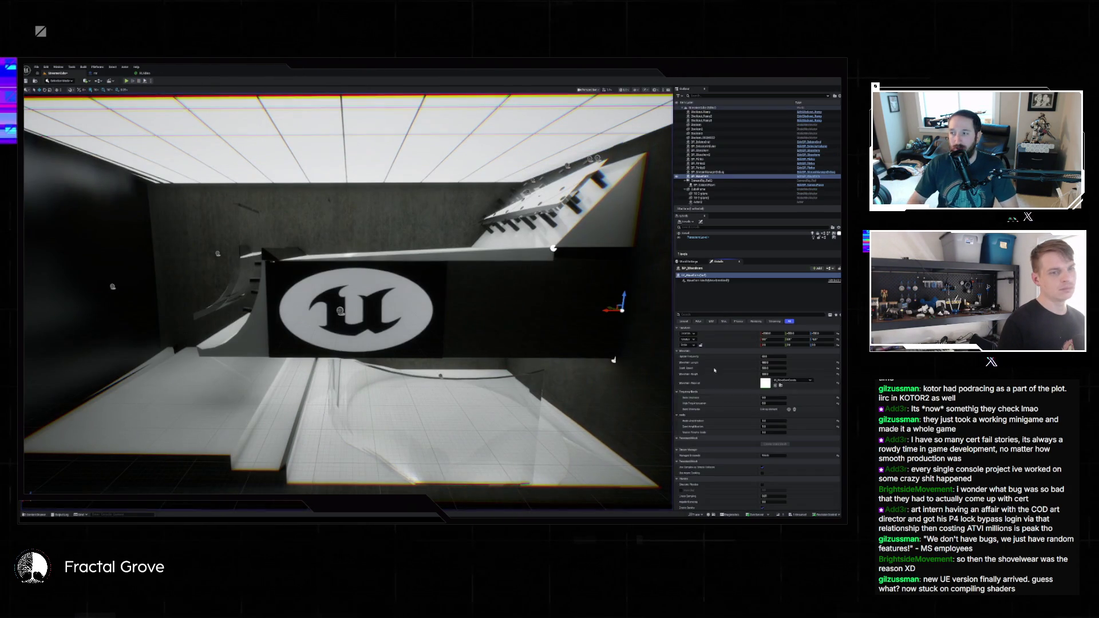
left_click(767, 402)
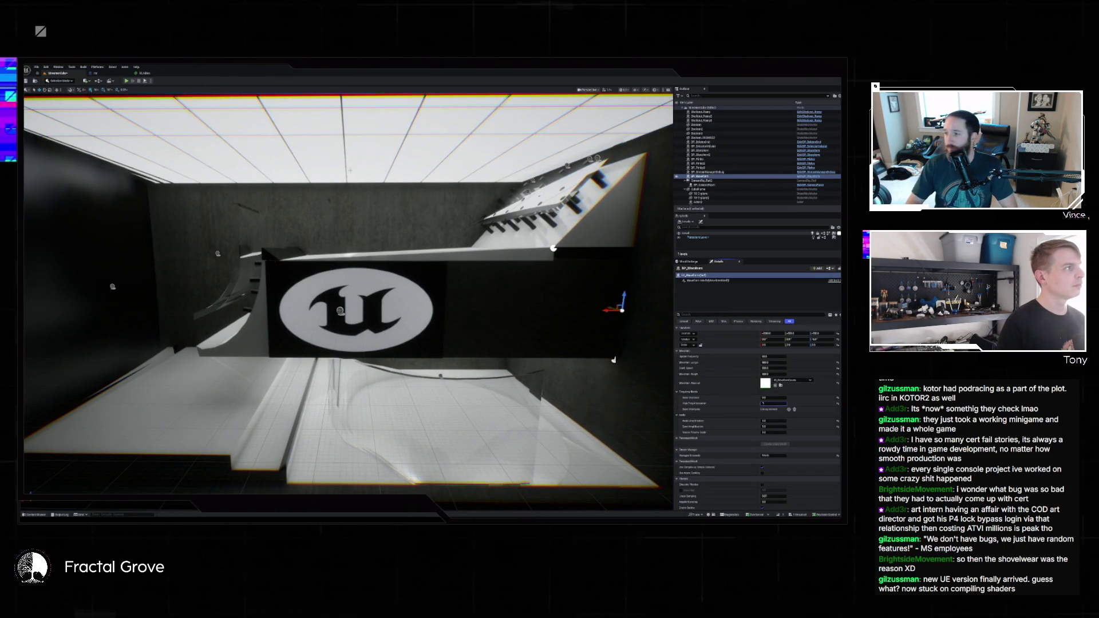
left_click(126, 81)
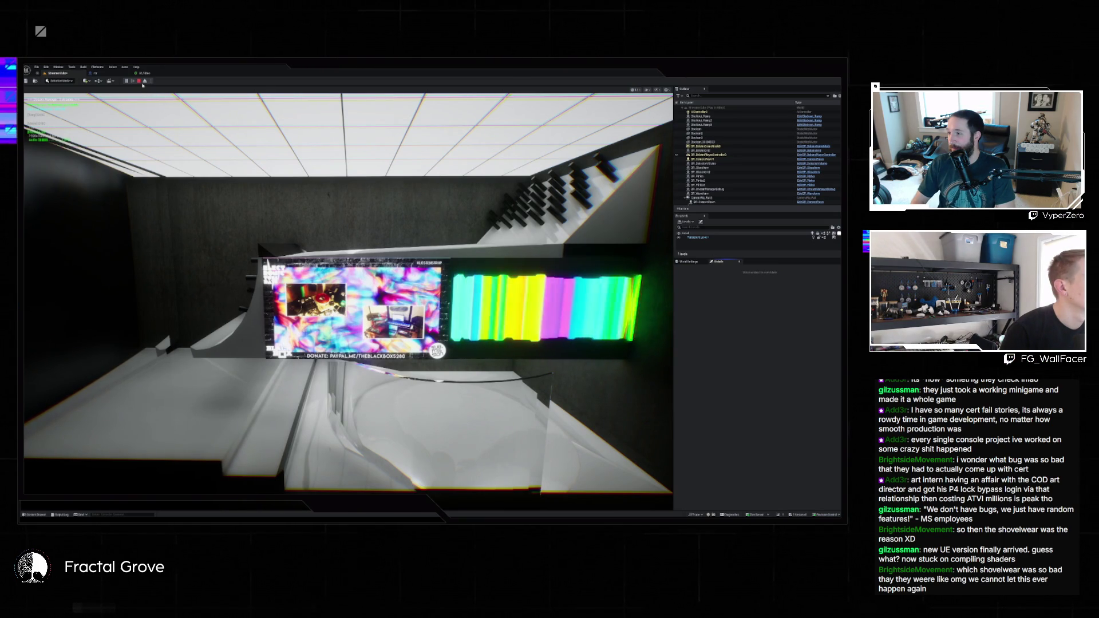
Stop the test run after confirming the screen plays the live stream beside the colour bars
left_click(141, 83)
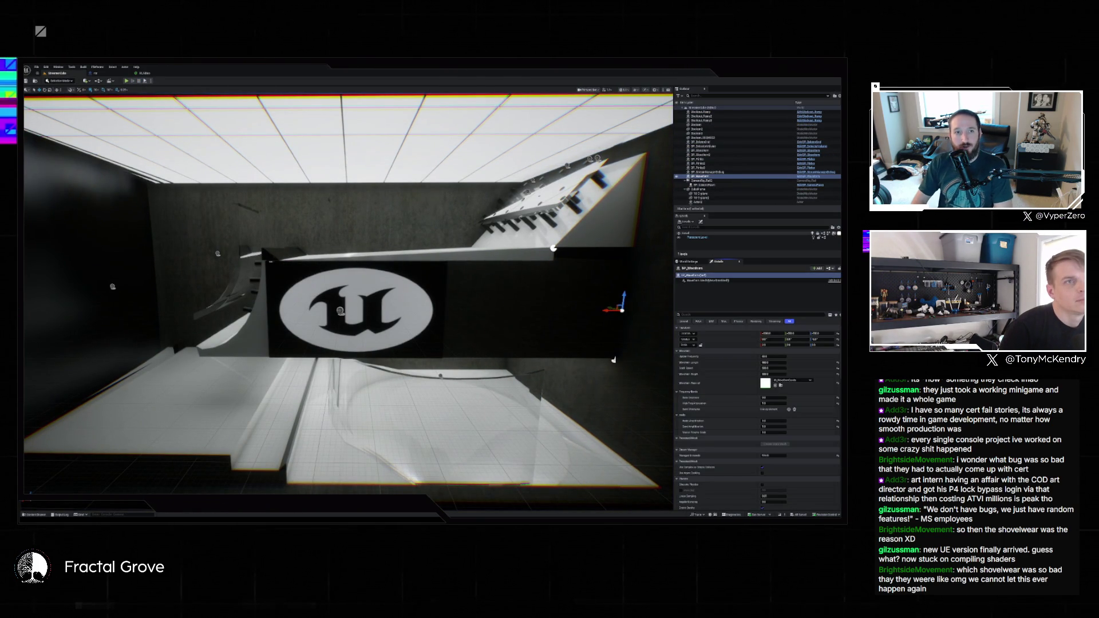
Switch to VS Code and start building the WHEP video-freezing fix plan from the chat panel
key("super+Down")
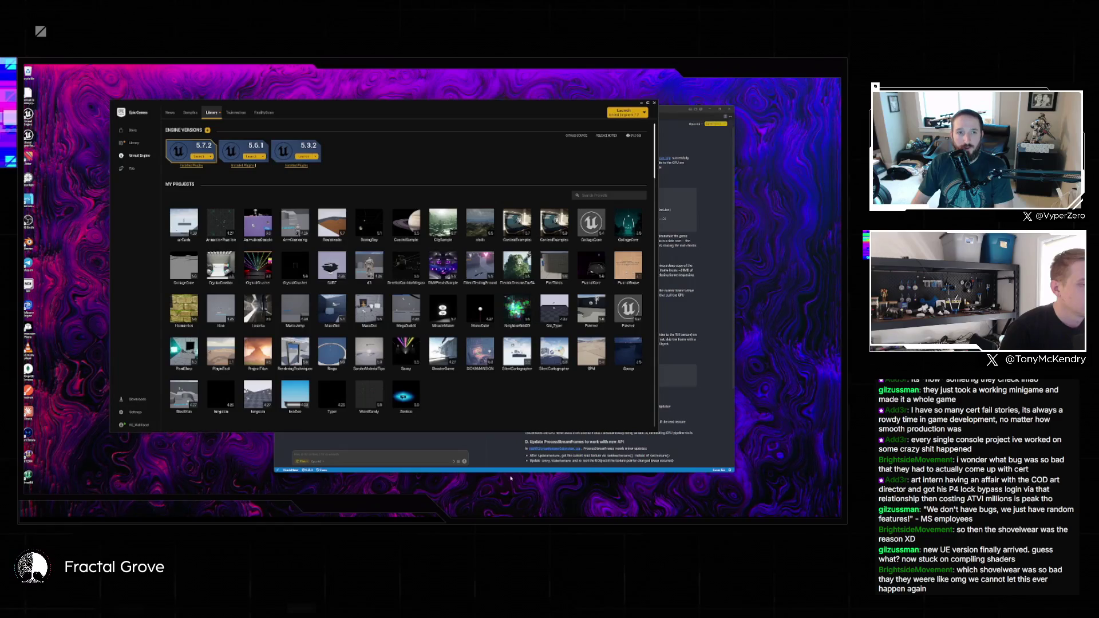
key("alt+Tab")
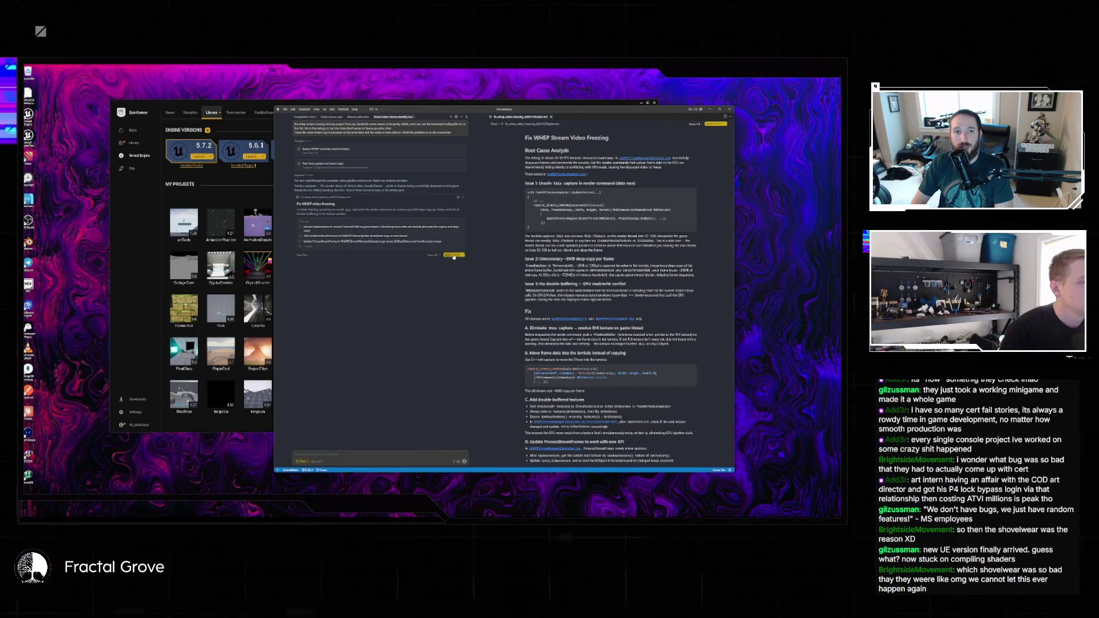
left_click(453, 255)
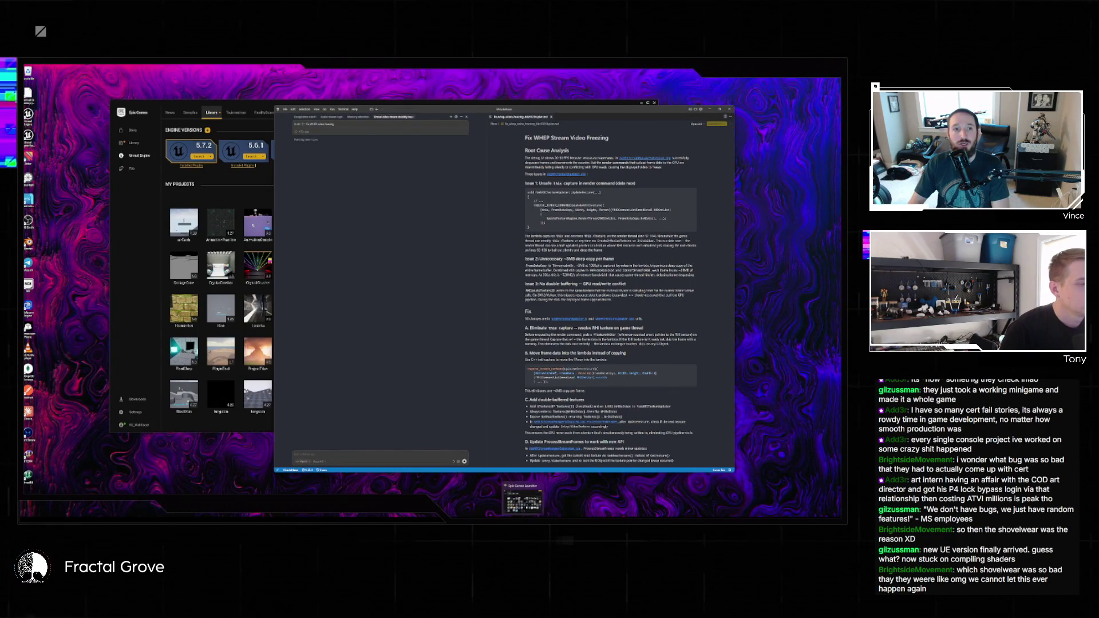
mouse_move(497, 519)
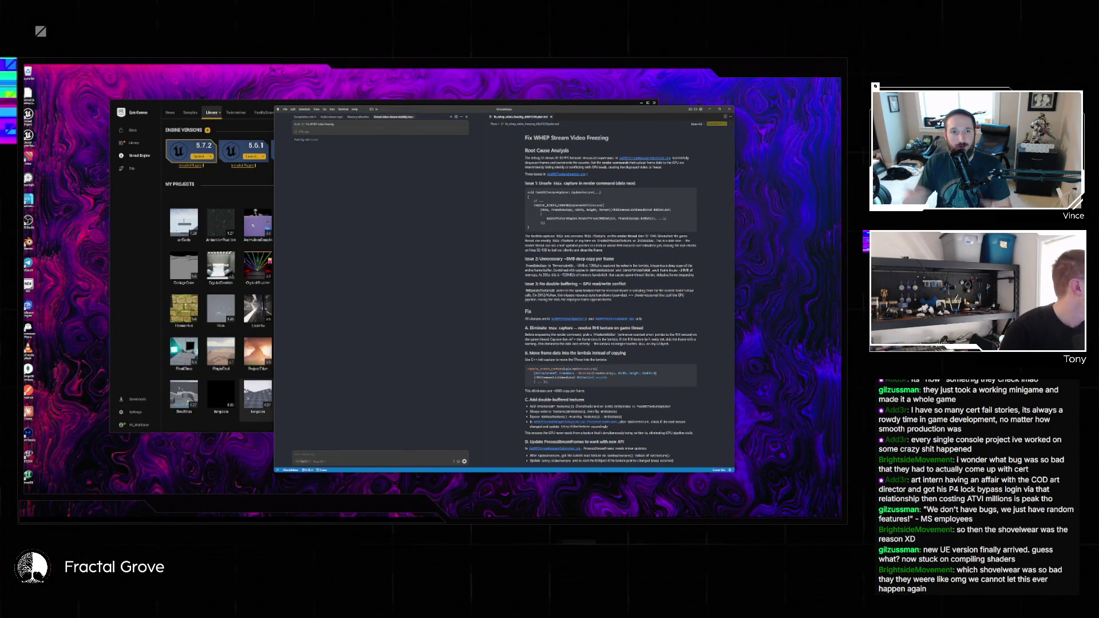
key("alt+Tab")
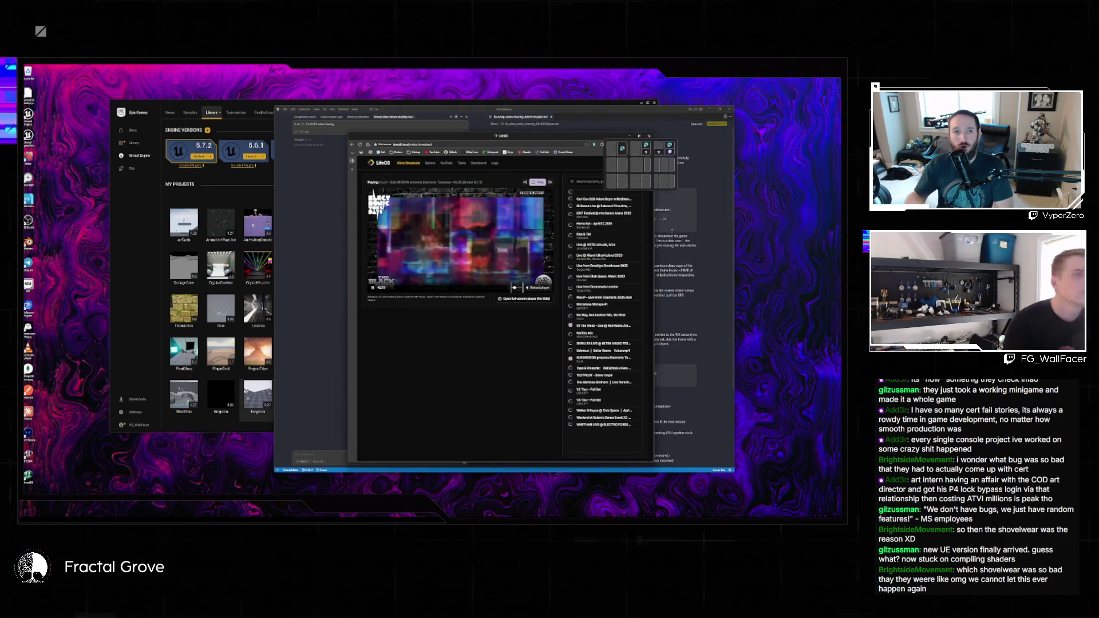
Maximize the LifeOS stream player and move the VS Code plan window right, narrowing it
key("super+Up")
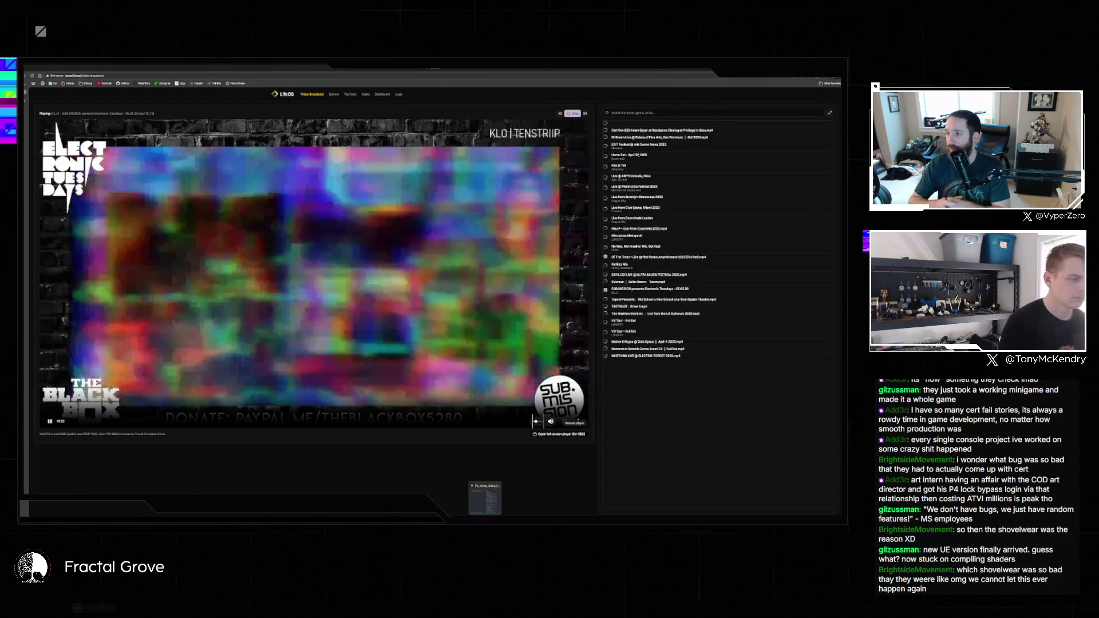
left_click(484, 498)
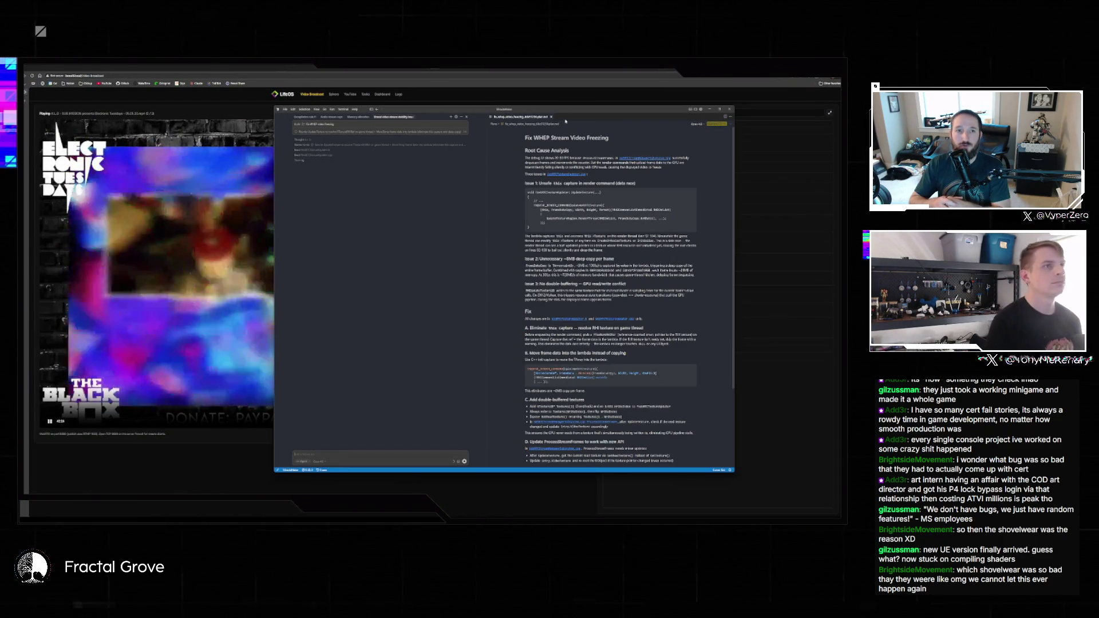
left_click_drag(571, 109, 677, 104)
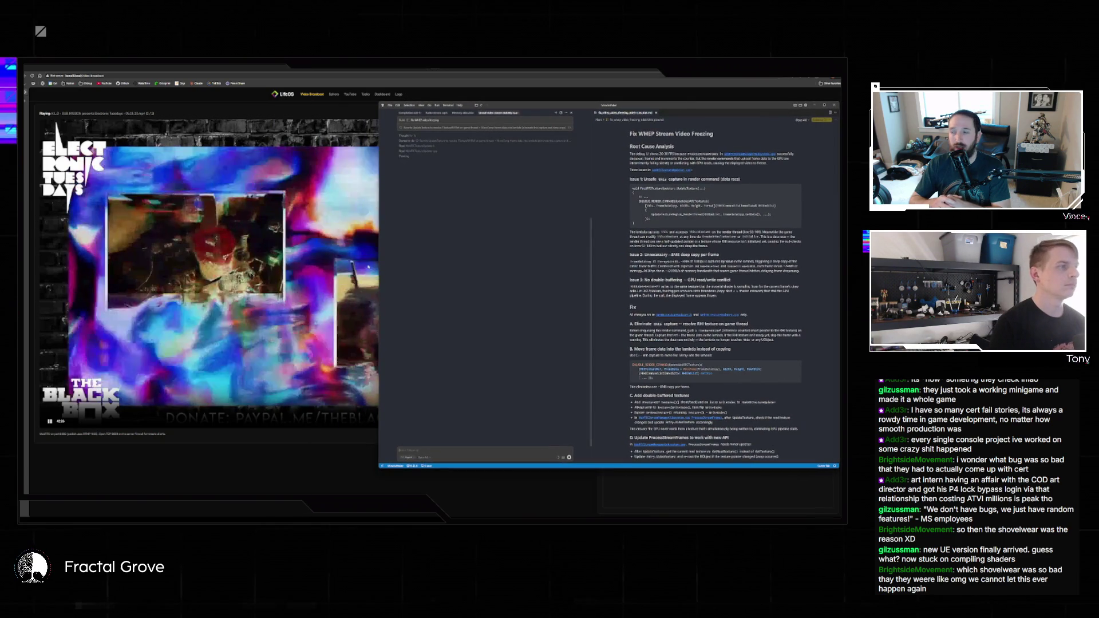
mouse_move(378, 234)
left_mouse_down()
mouse_move(547, 257)
mouse_move(493, 273)
left_mouse_up()
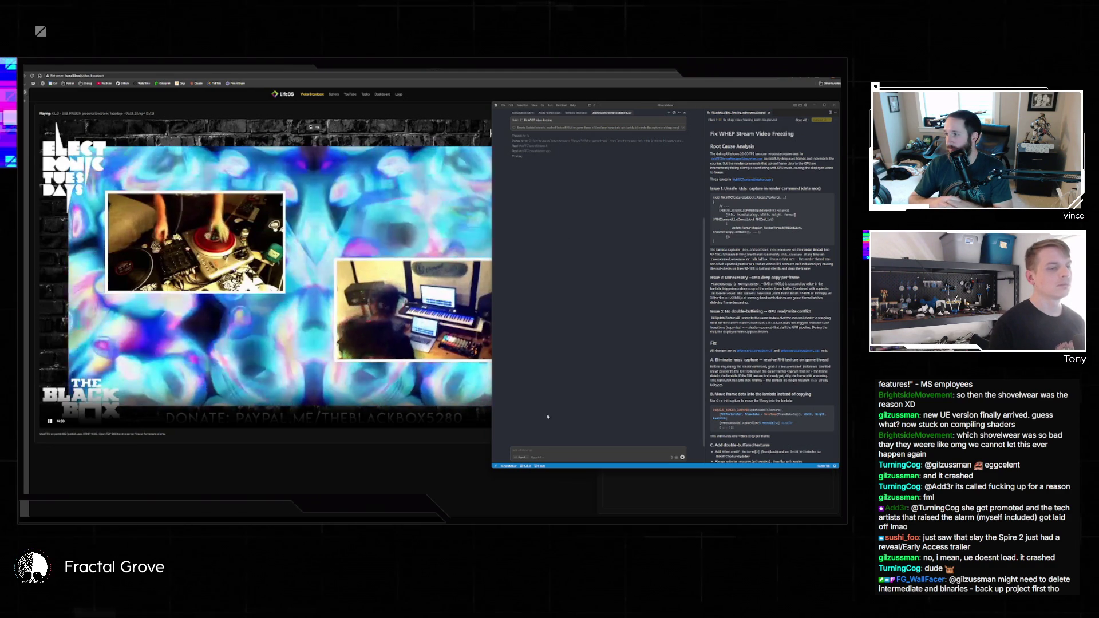
Halt the running AI agent from the VS Code chat panel
left_click(681, 457)
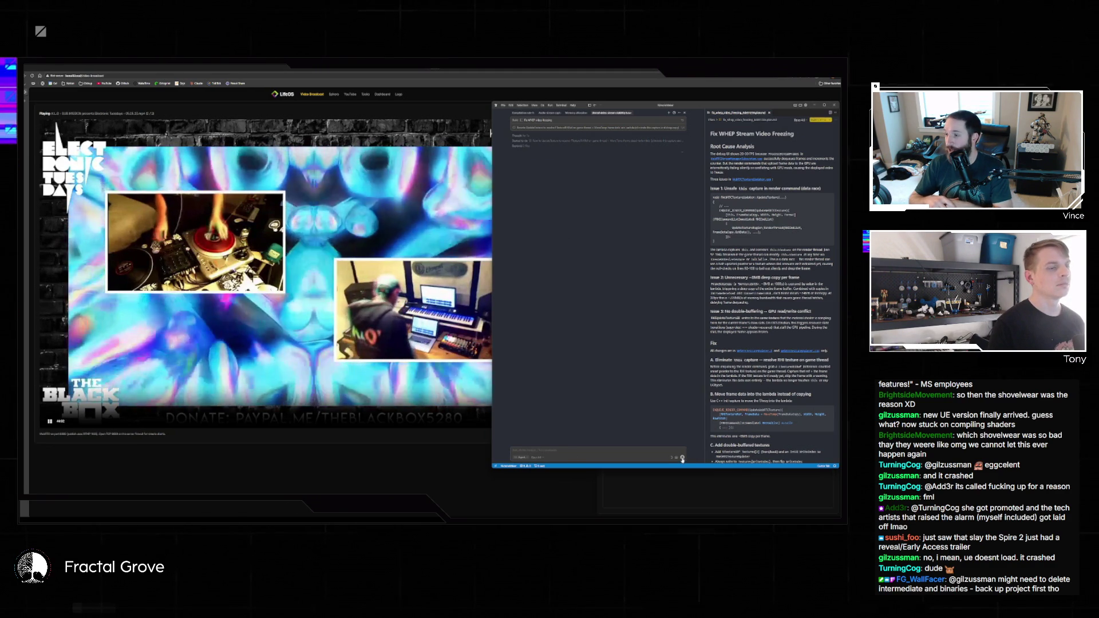
Switch the chat model to Auto and send the prompt 'at' to the agent
left_click(536, 457)
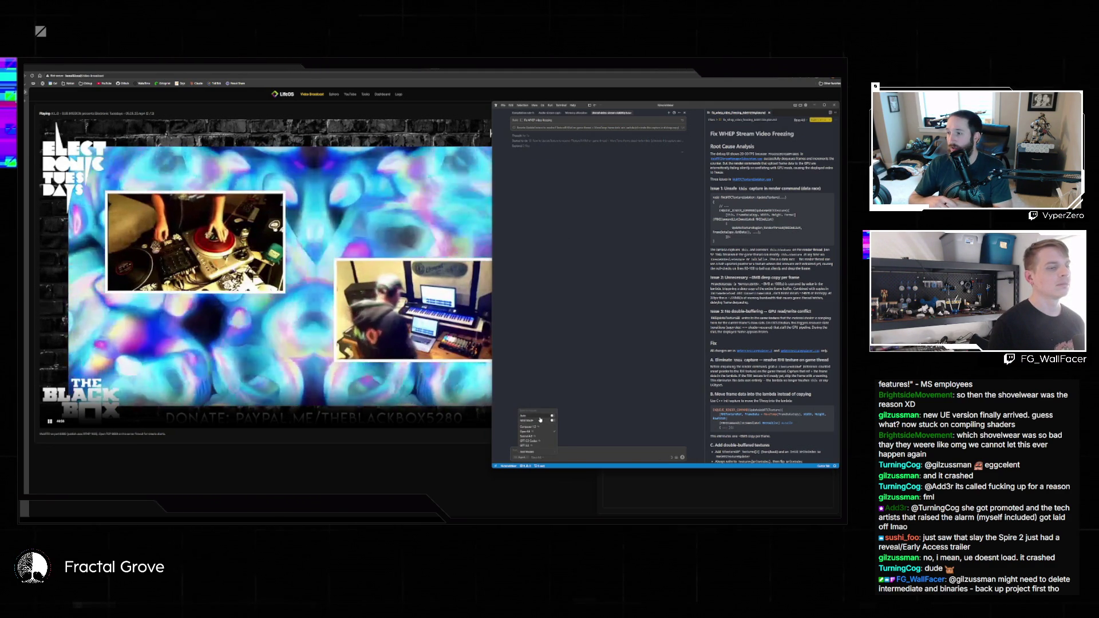
left_click(539, 418)
left_click(682, 187)
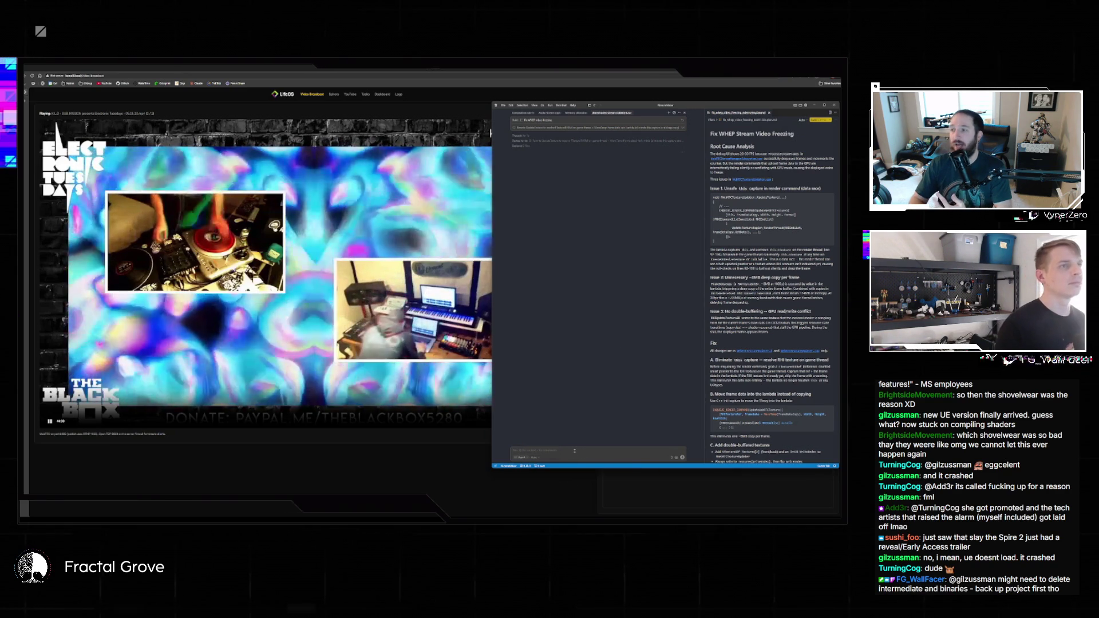
type("at")
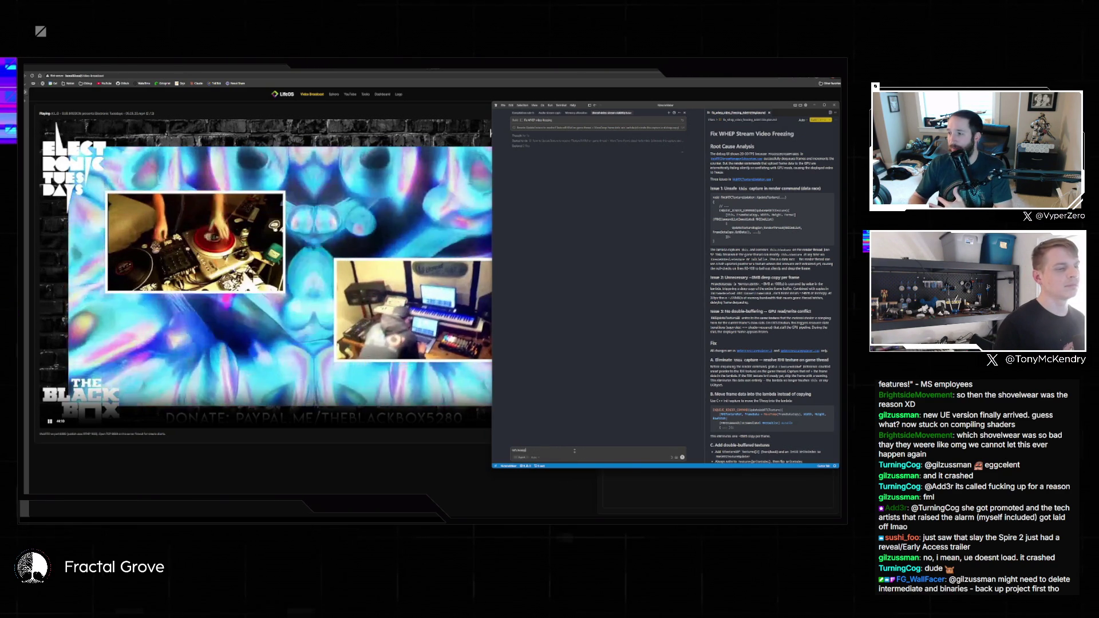
key("Return")
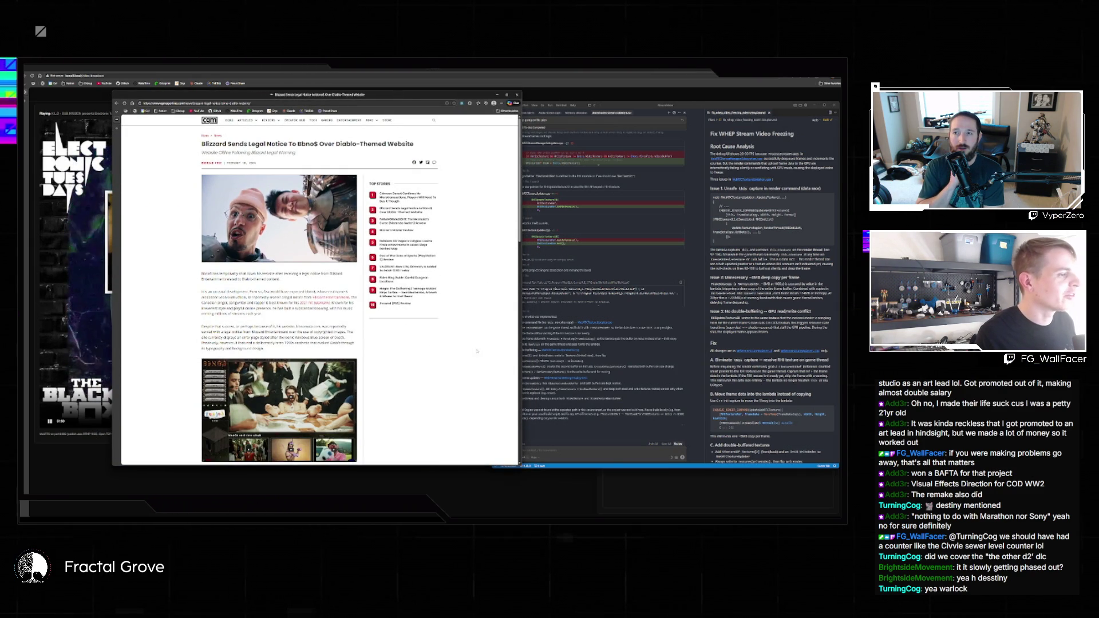
Zoom the CGMagazine article to 110% and scroll down to open its embedded post
scroll(464, 364, "down", 3)
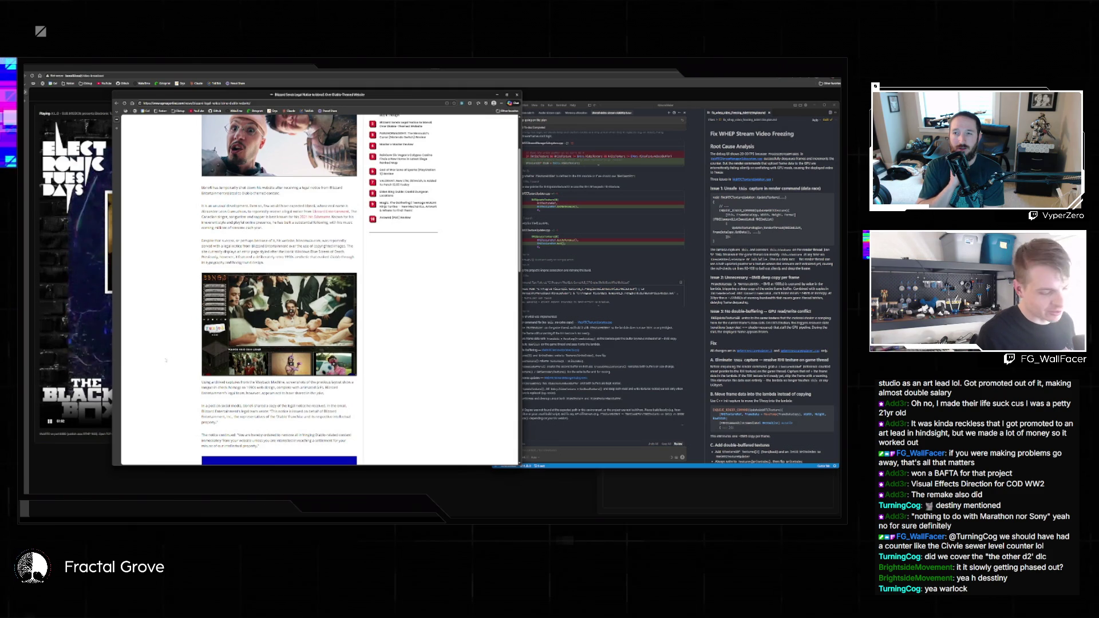
key("ctrl+plus")
key("ctrl+plus")
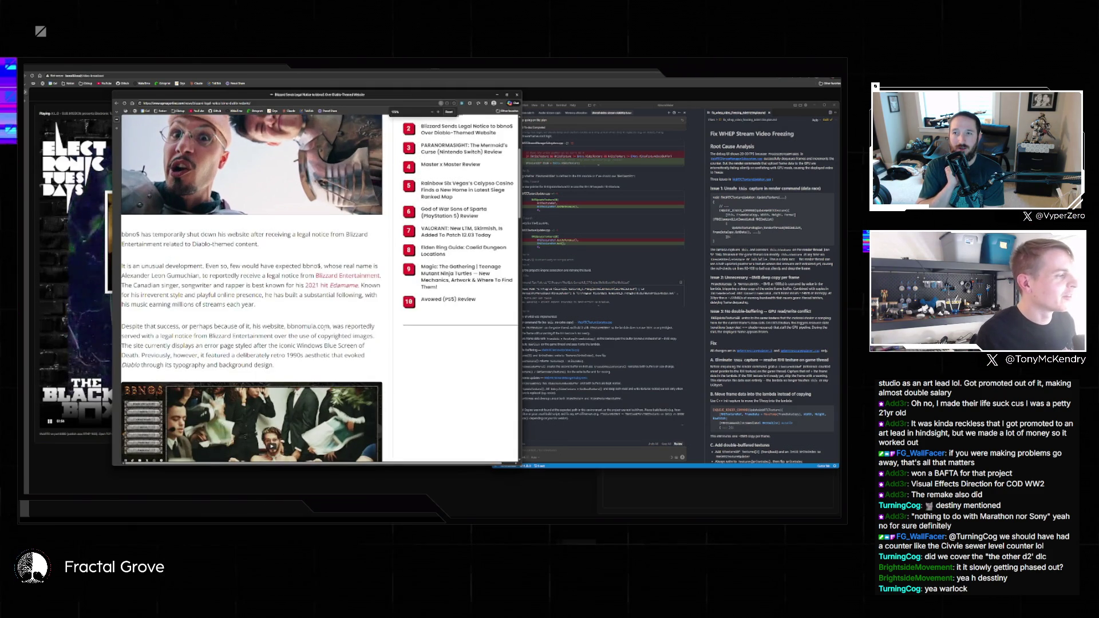
scroll(229, 345, "down", 5)
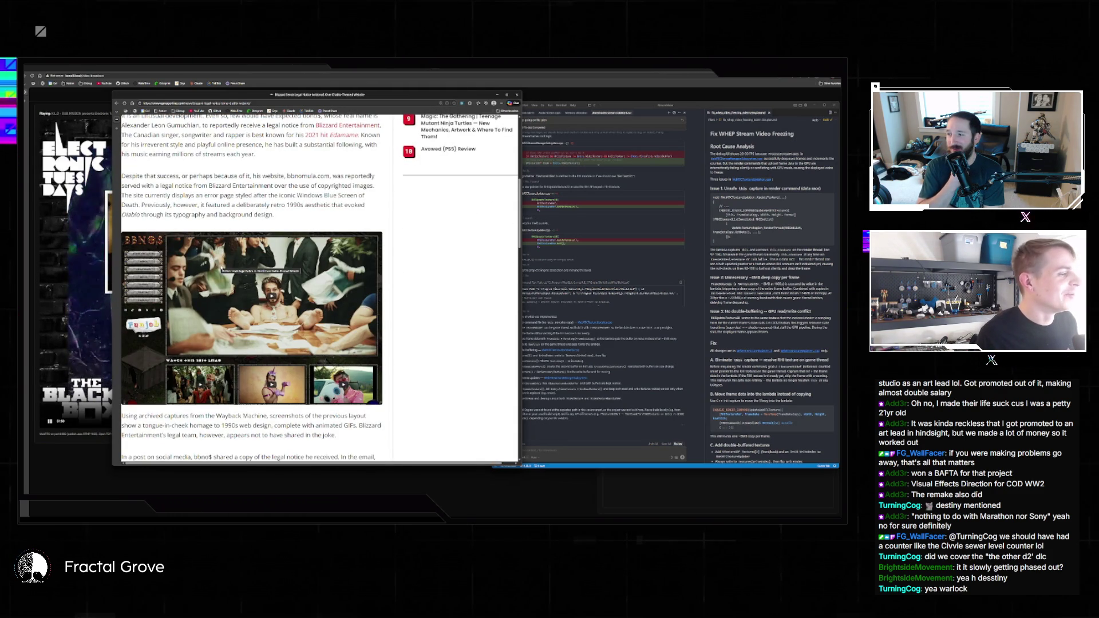
scroll(227, 259, "up", 5)
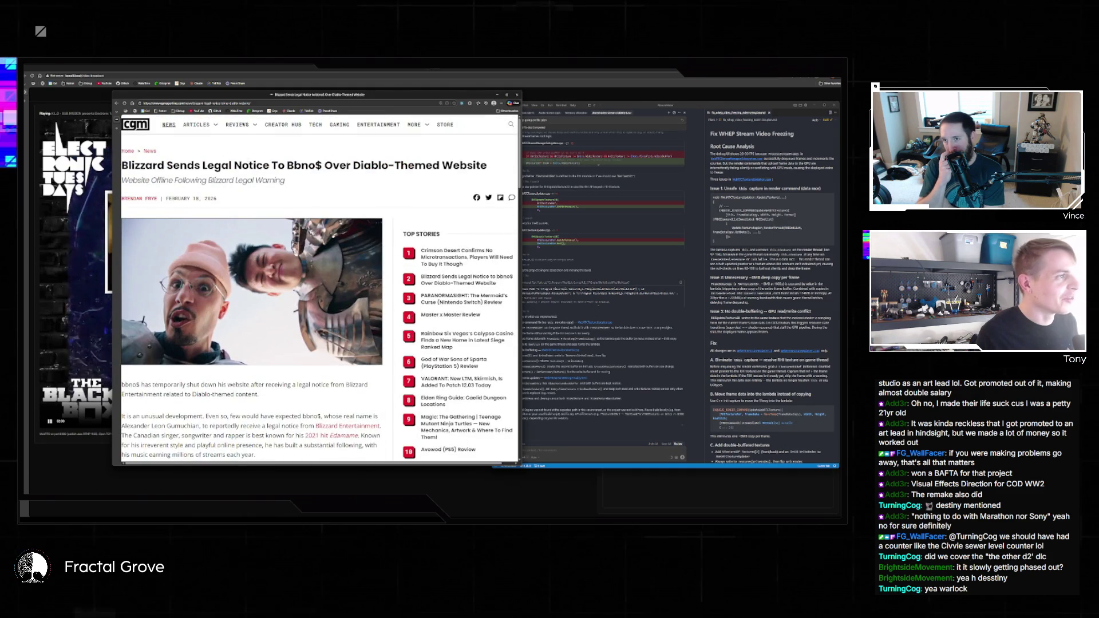
scroll(328, 260, "down", 5)
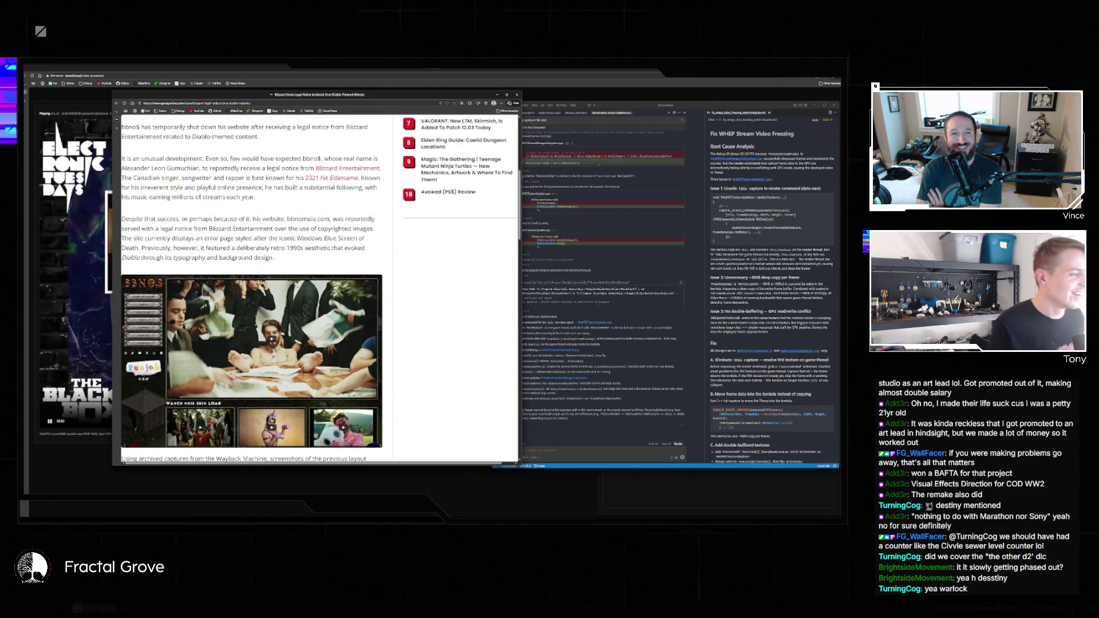
scroll(328, 259, "down", 4)
scroll(328, 241, "down", 3)
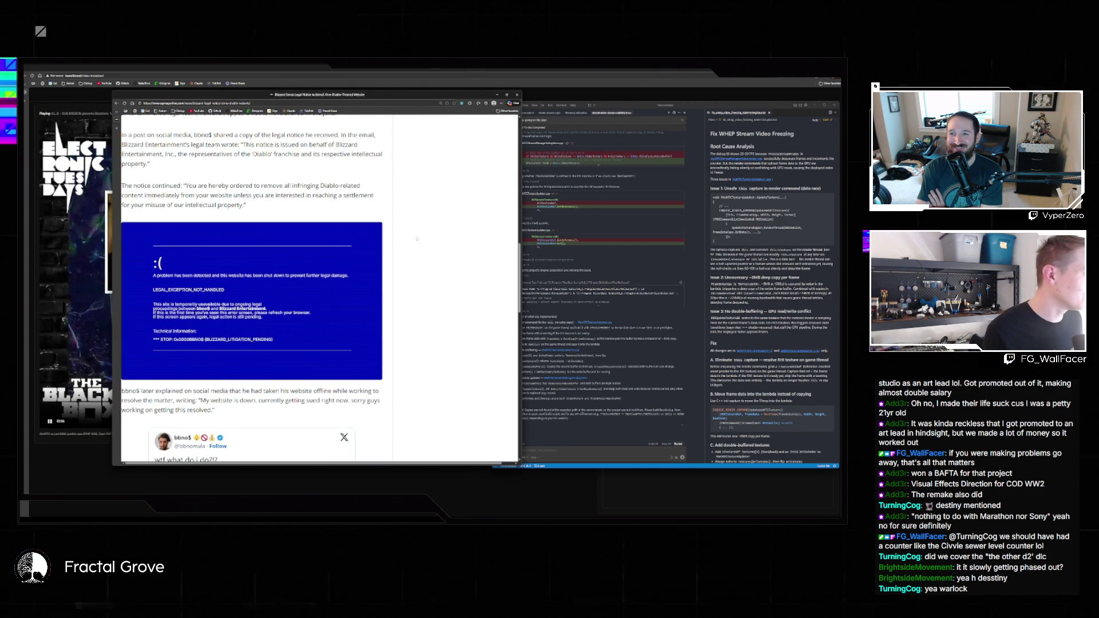
scroll(345, 289, "down", 1)
scroll(418, 225, "down", 5)
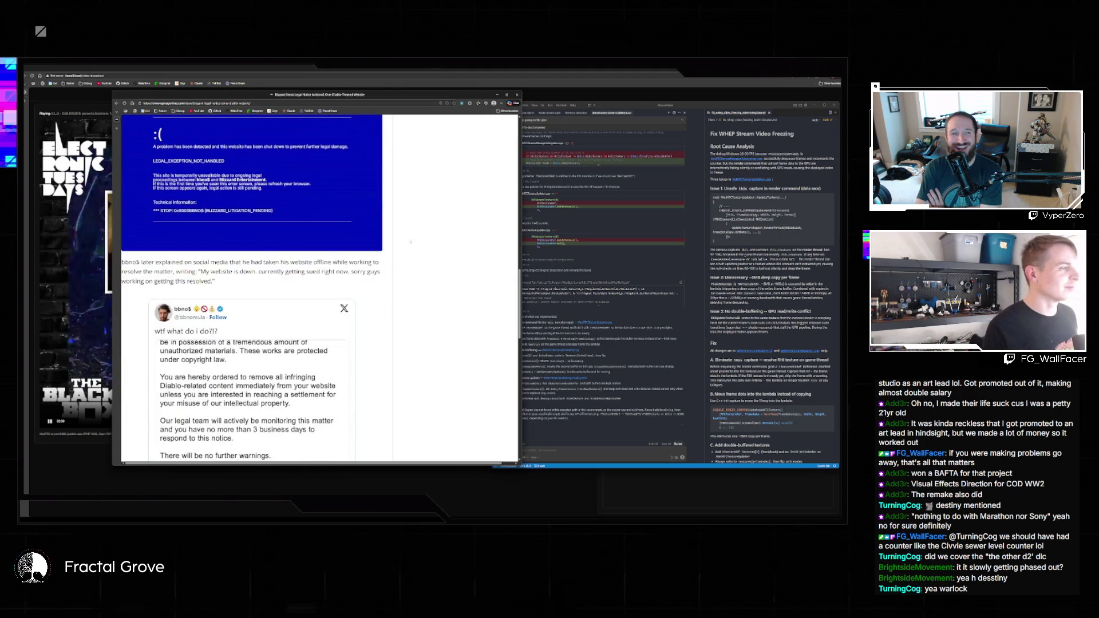
left_click(246, 262)
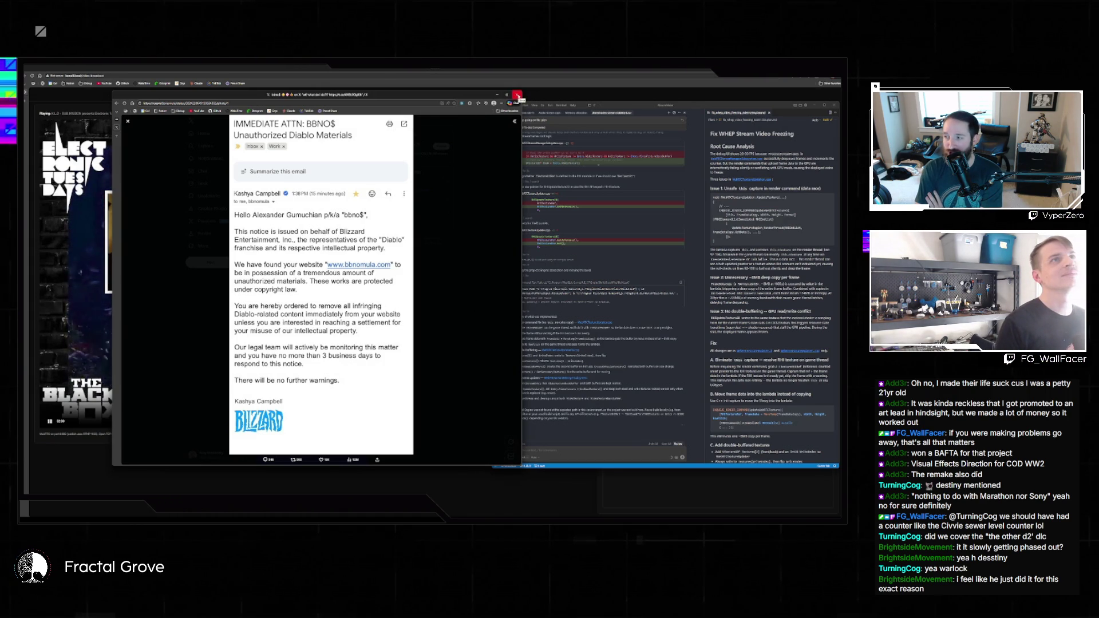
Close the browser window after reading the Blizzard takedown email
left_click(517, 96)
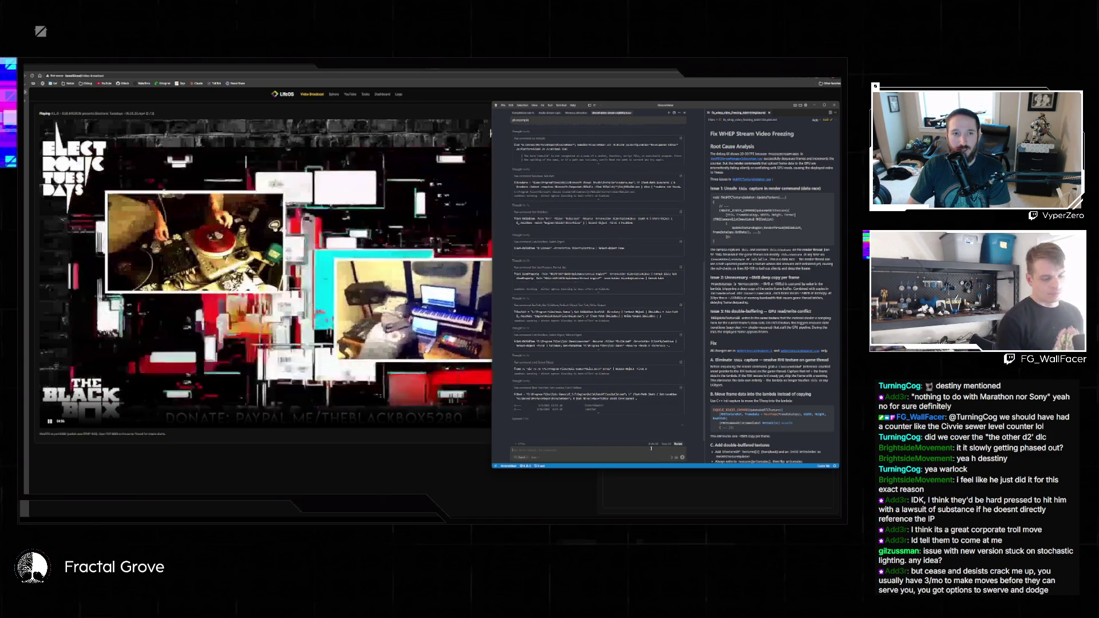
Send 'compile instructions in readme' to the AI chat in the streamed VS Code
type("compile instr")
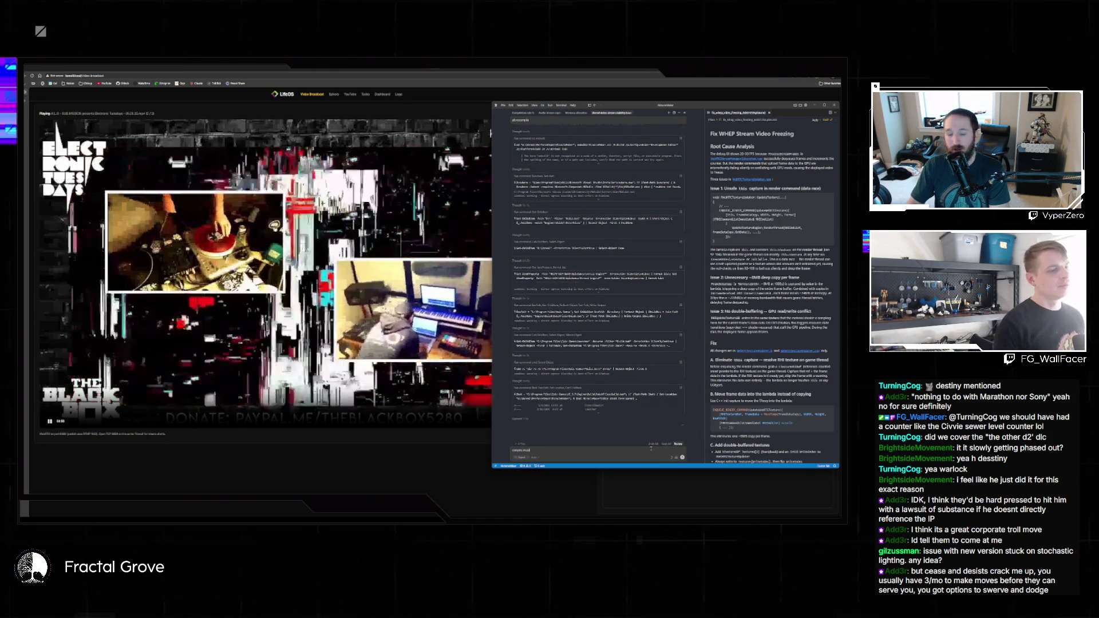
type("uctio")
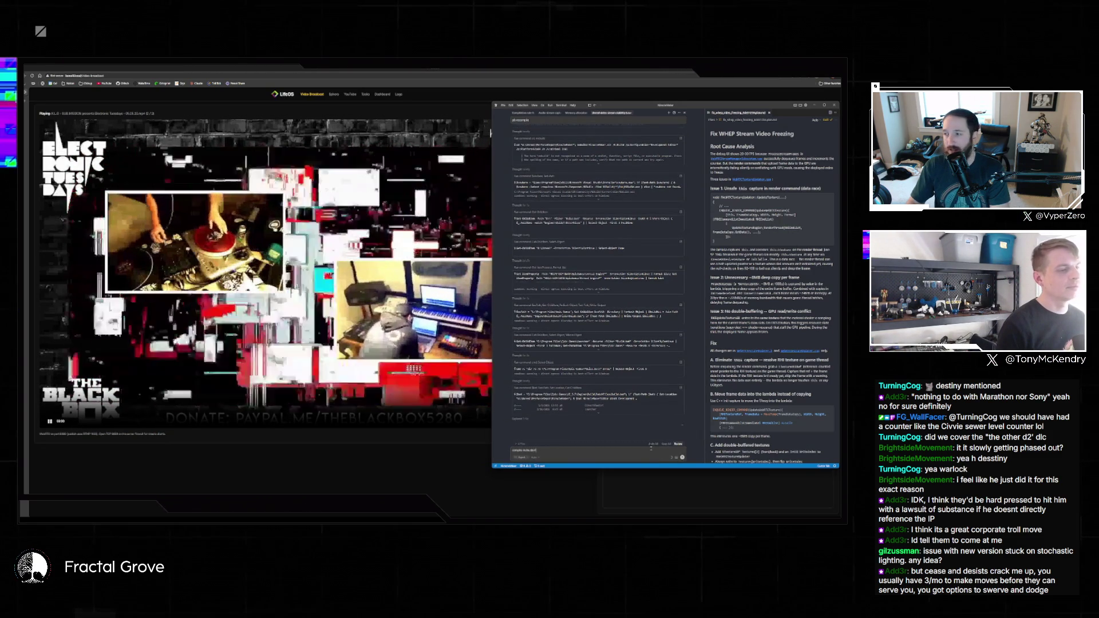
type("ns in readme")
key("Return")
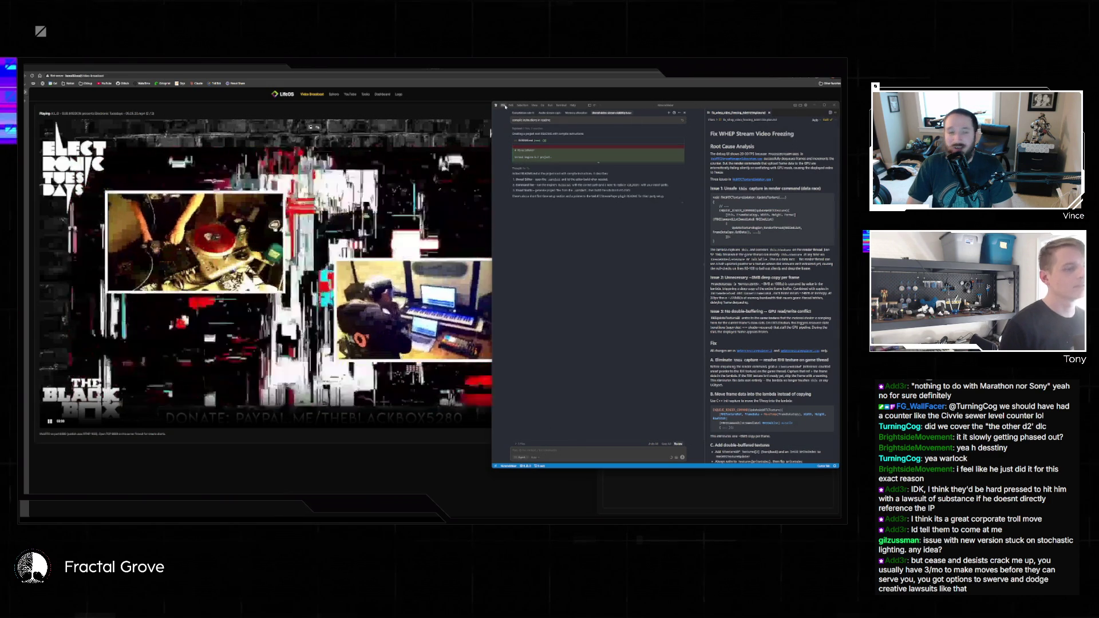
Tell the assistant that a readme.md already exists in the source folder
left_click(576, 451)
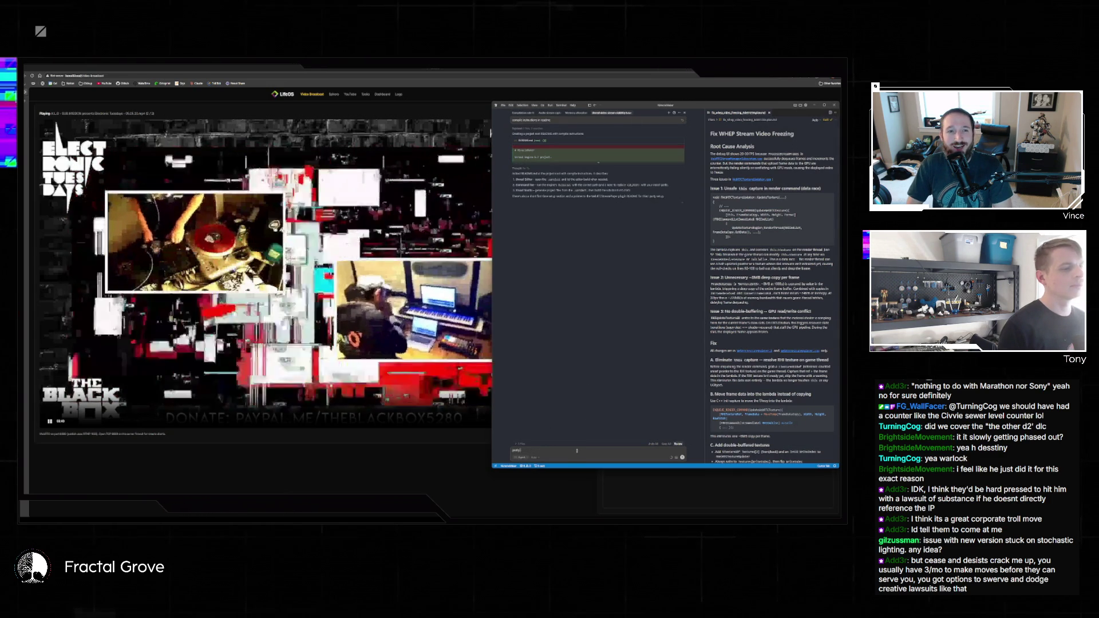
type("'s a")
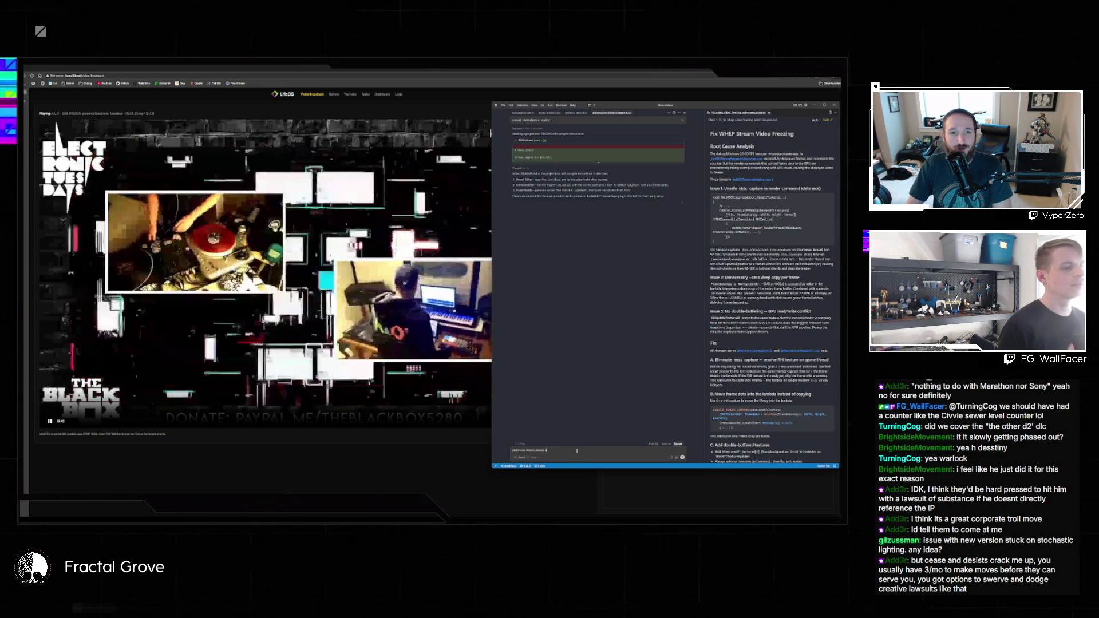
type("dme.md in the root folder")
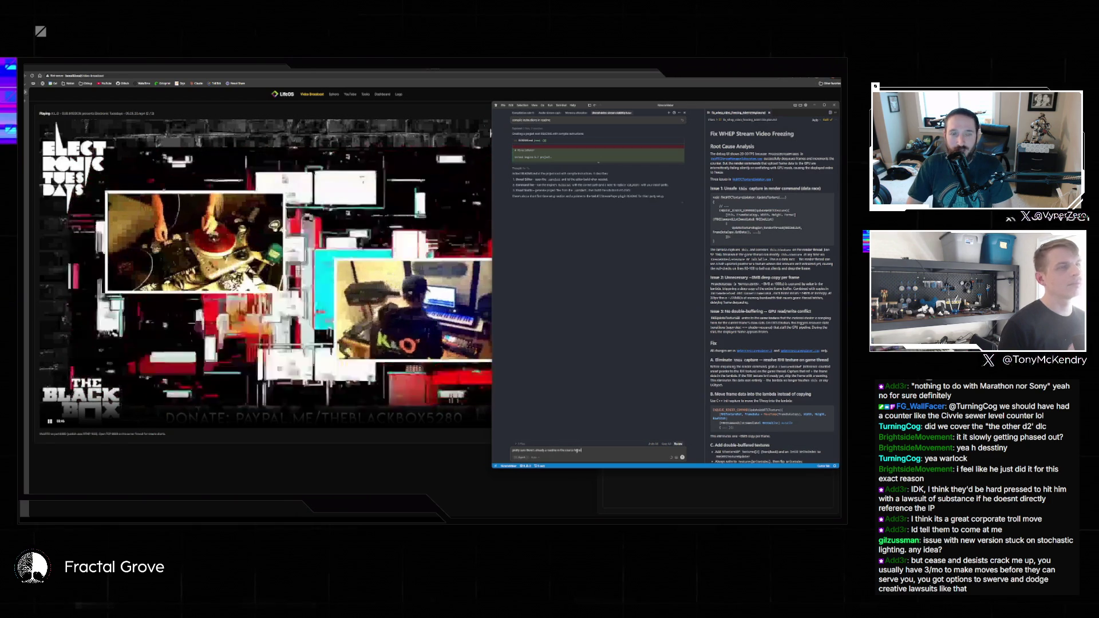
key("Return")
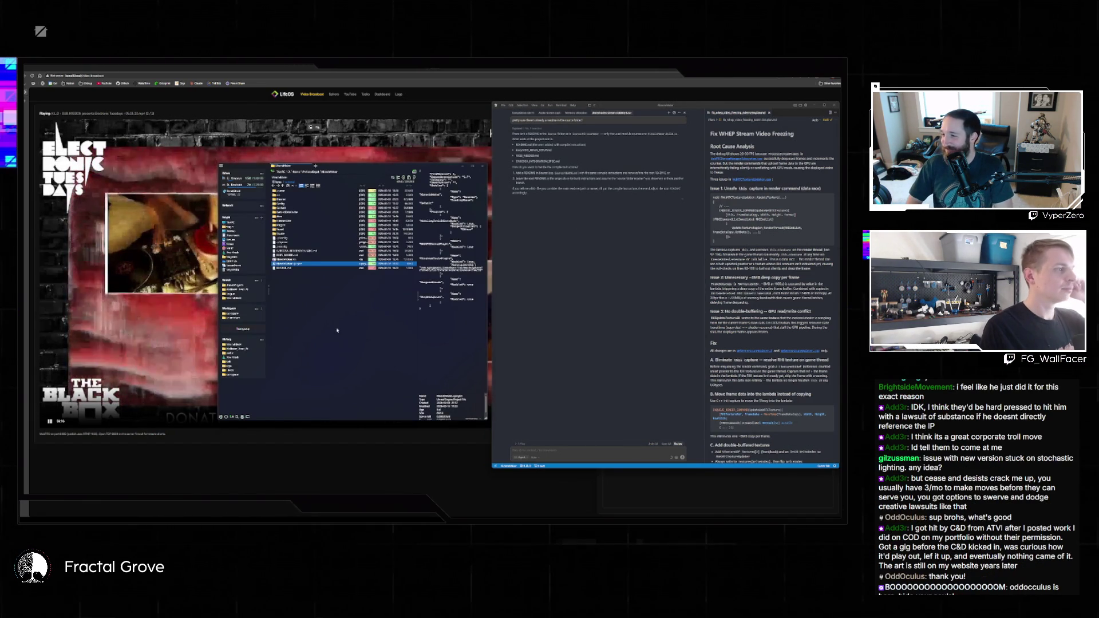
Browse through Source and its subfolder, then into the project root folder
left_click(289, 267)
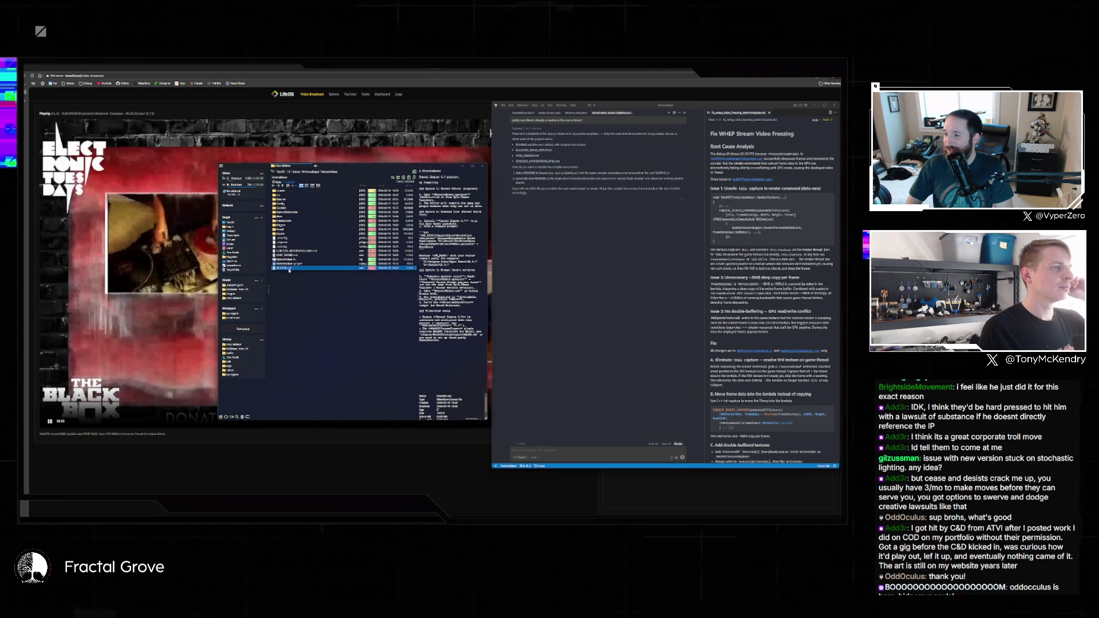
double_click(288, 234)
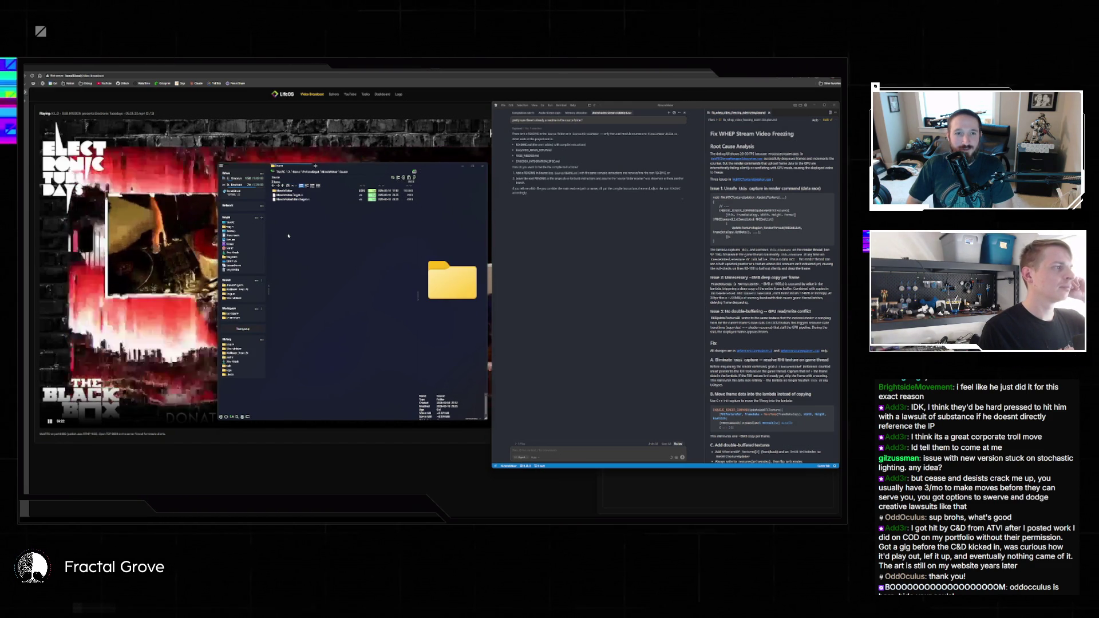
double_click(292, 190)
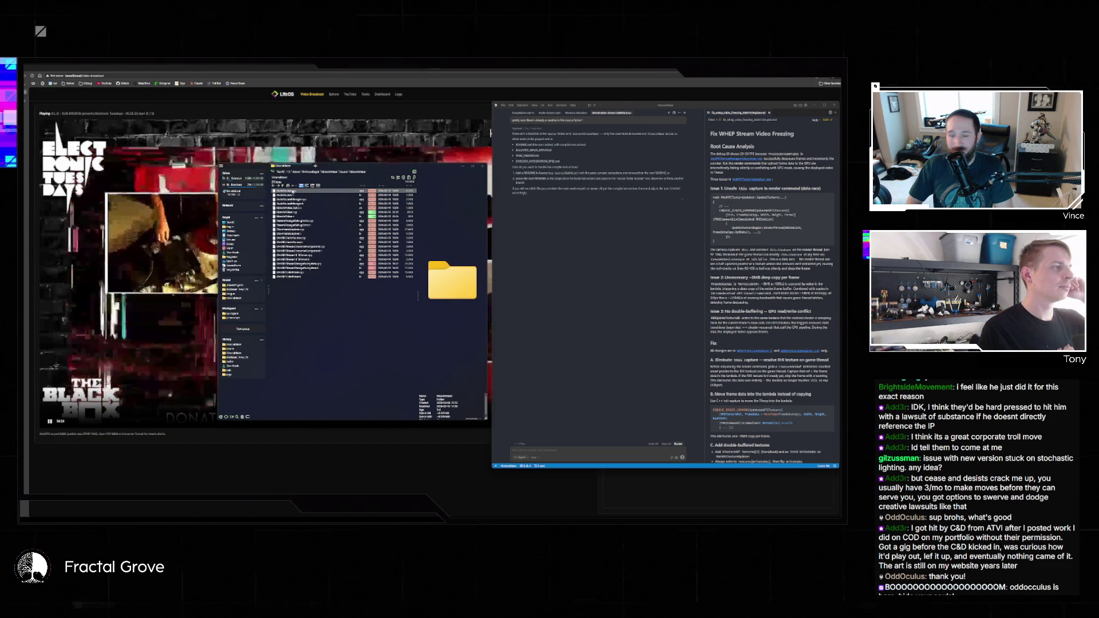
double_click(300, 217)
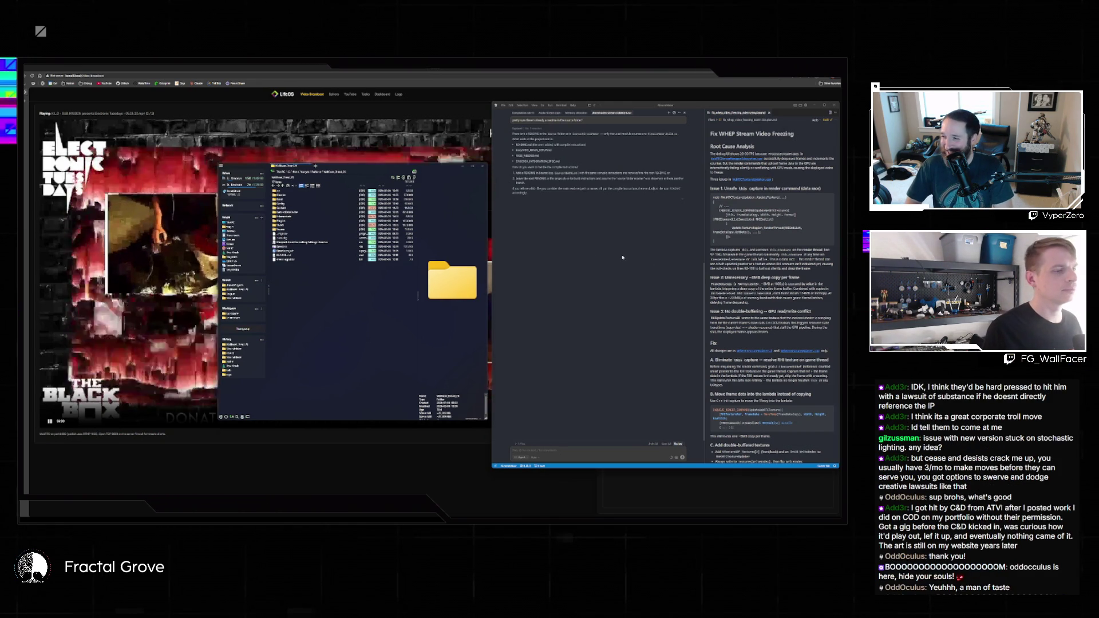
Send a short follow-up reply to the assistant in the AI chat
left_click(561, 450)
type("no thou was")
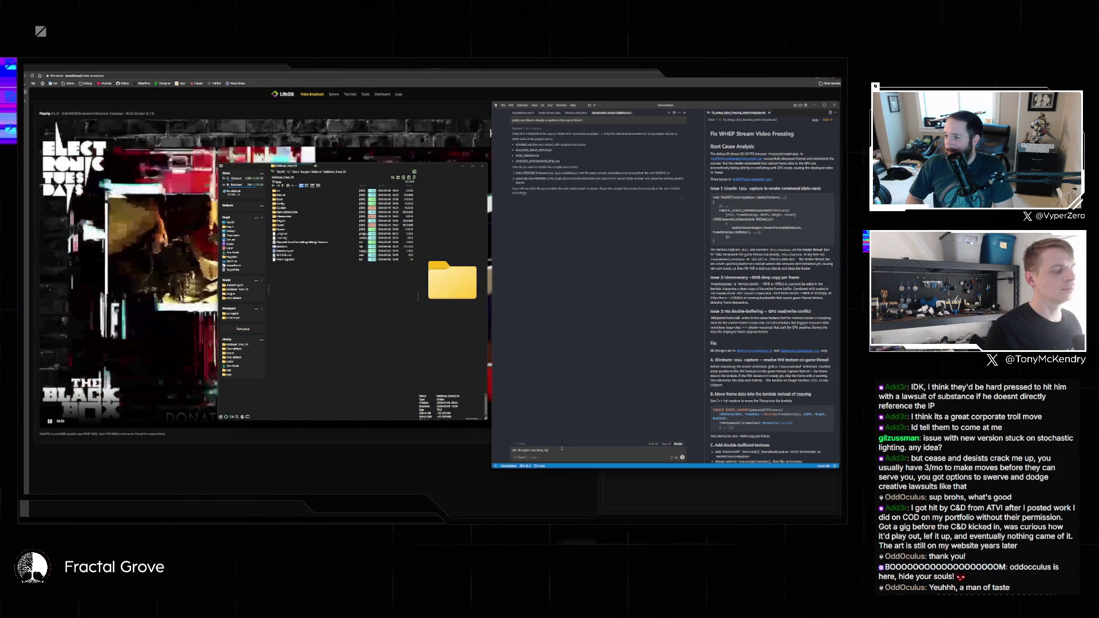
type(" the")
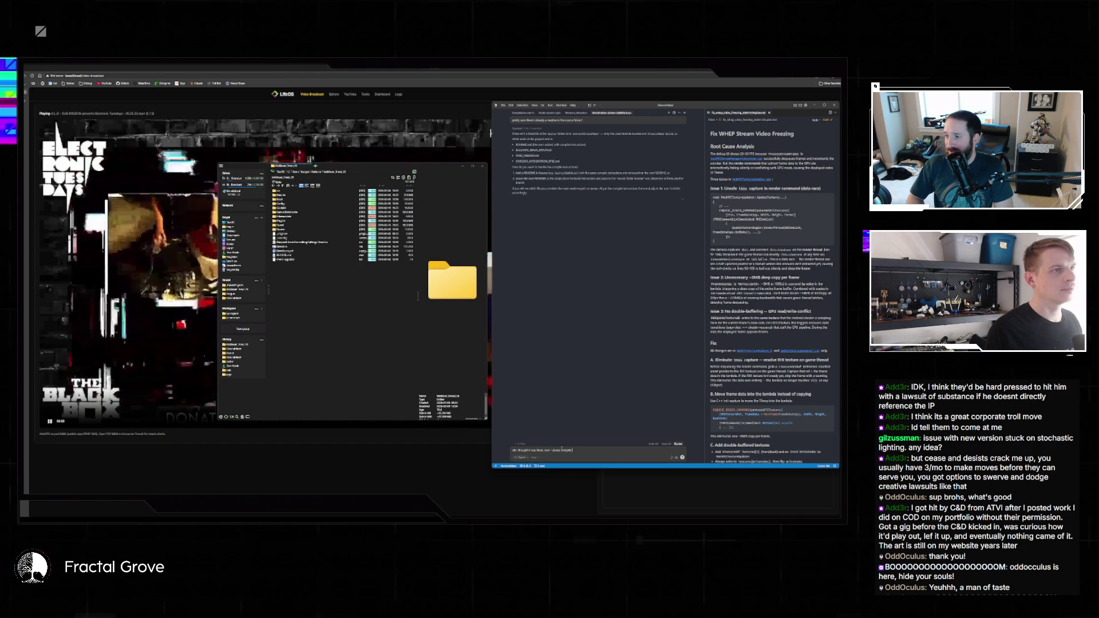
type(" for")
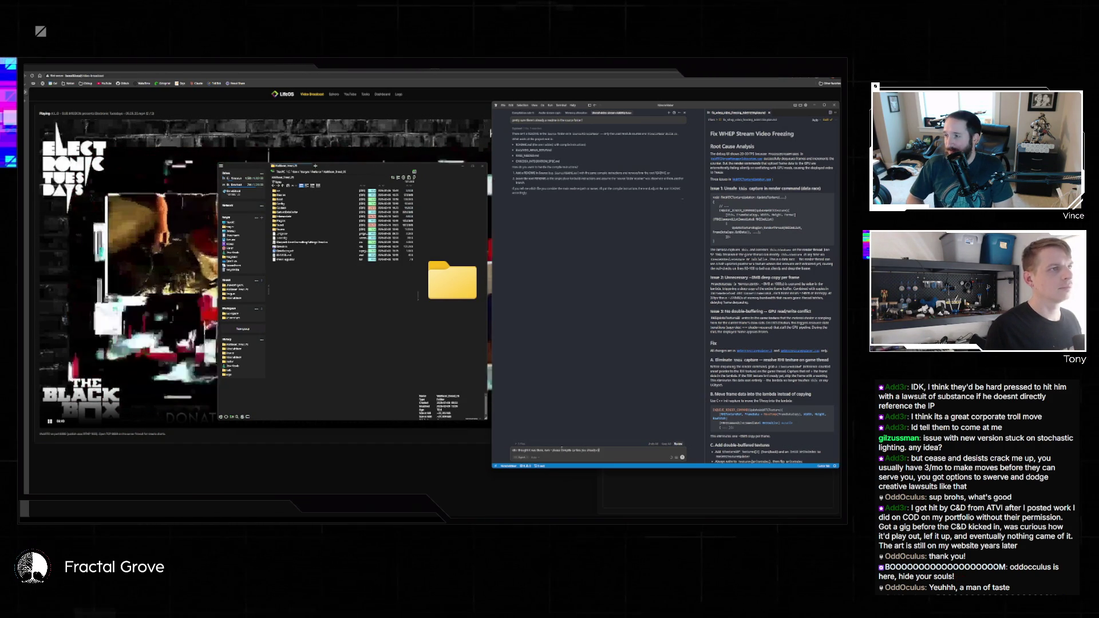
key("Return")
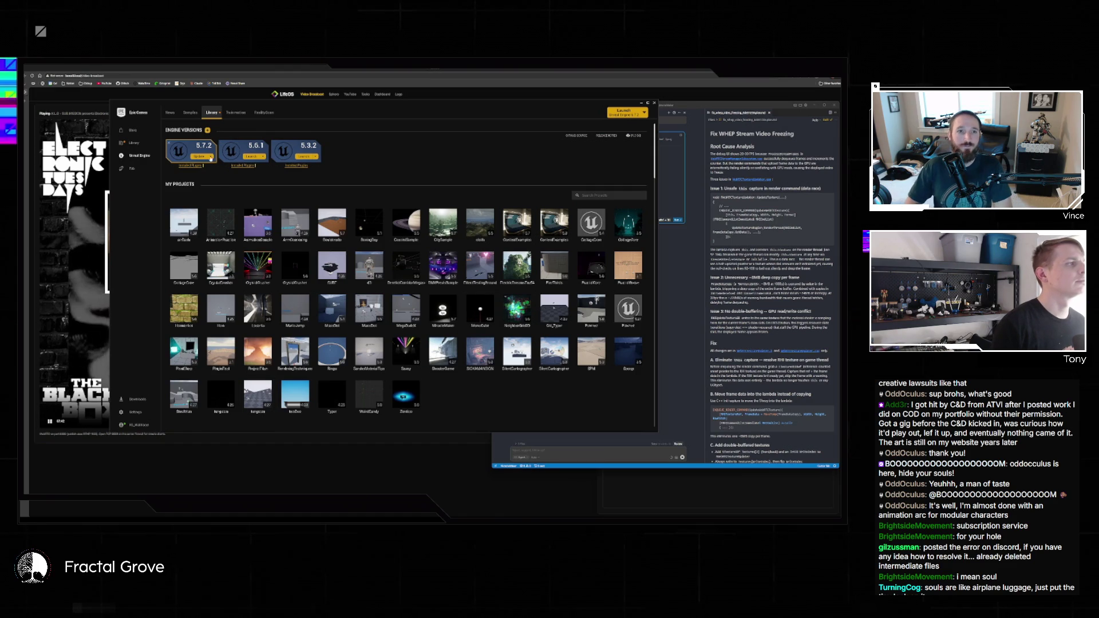
Snip the options list for engine version 5.7.2 in the launcher
left_click(211, 157)
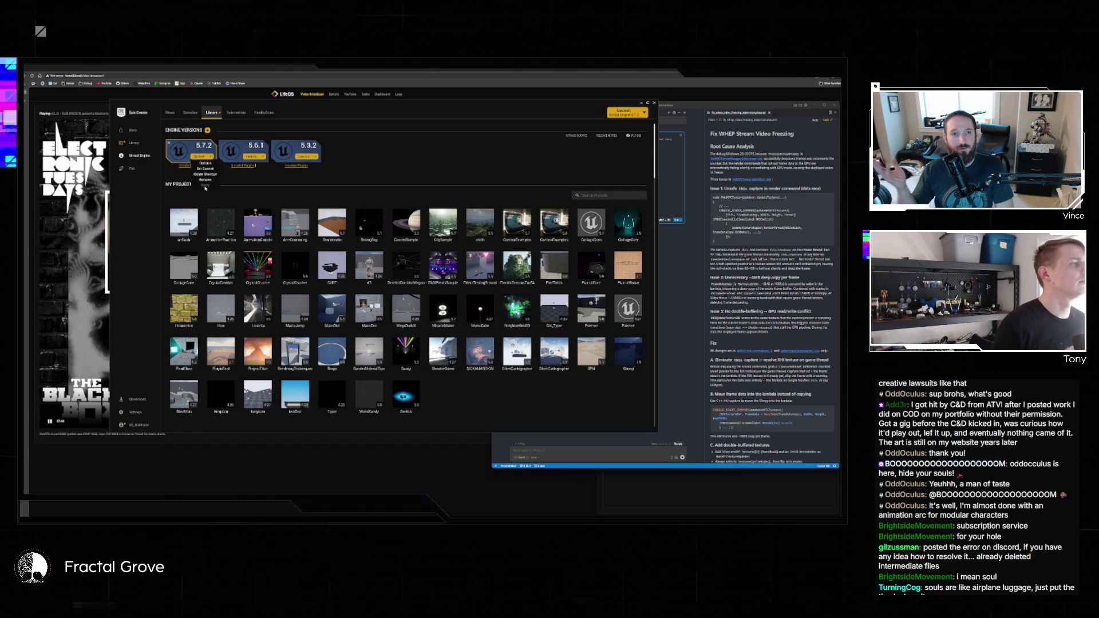
key("super+shift+s")
left_click_drag(165, 139, 225, 196)
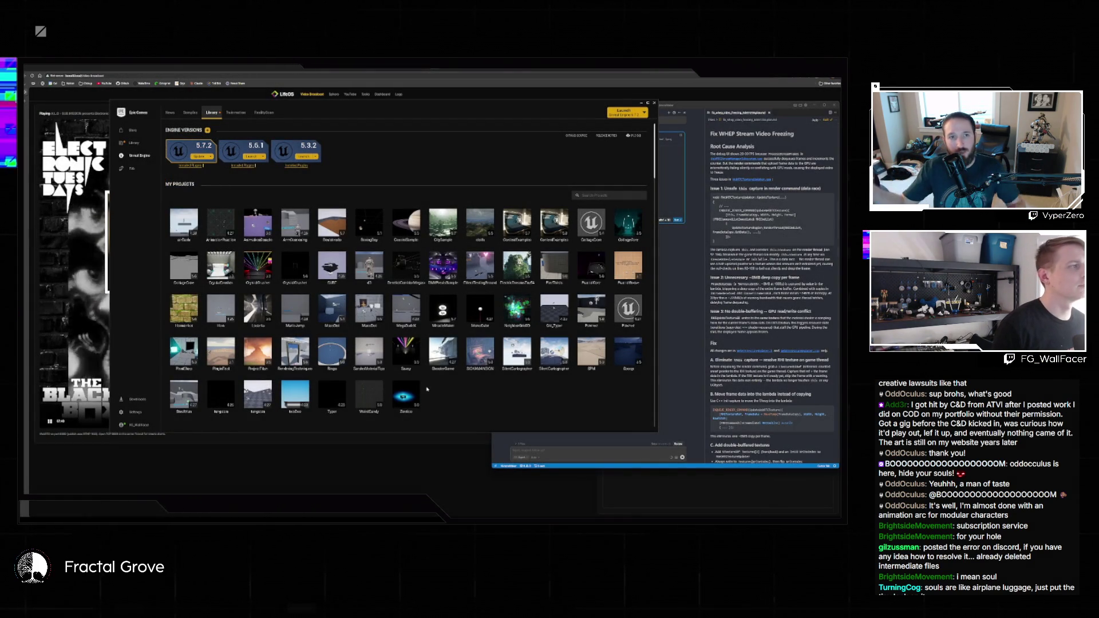
View the captured snip, then close it and the Epic Games Launcher
mouse_move(523, 521)
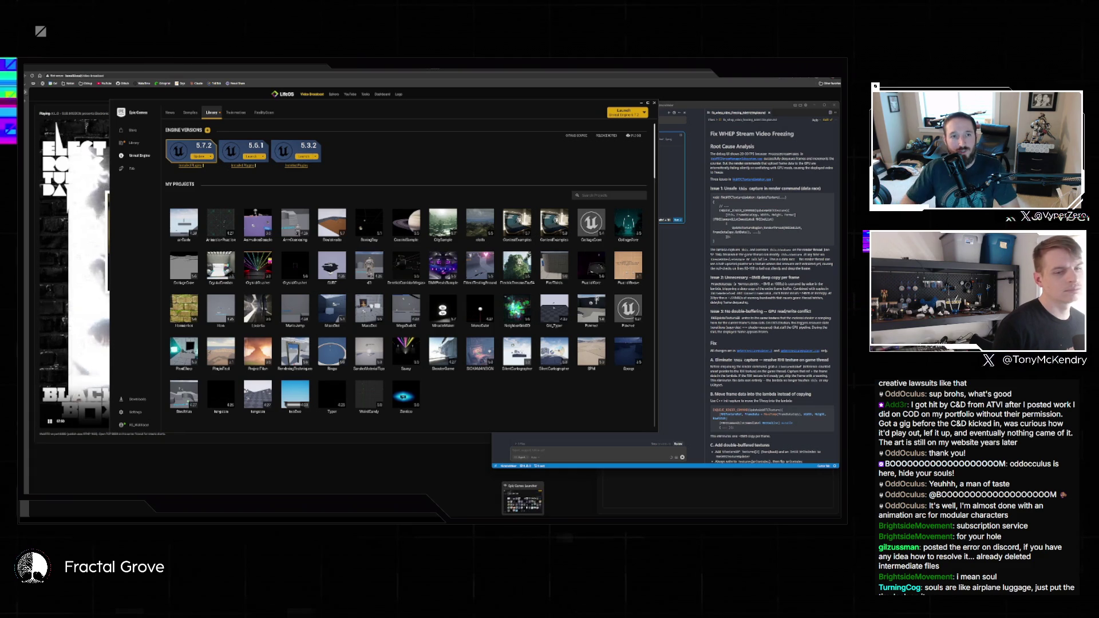
left_click(824, 520)
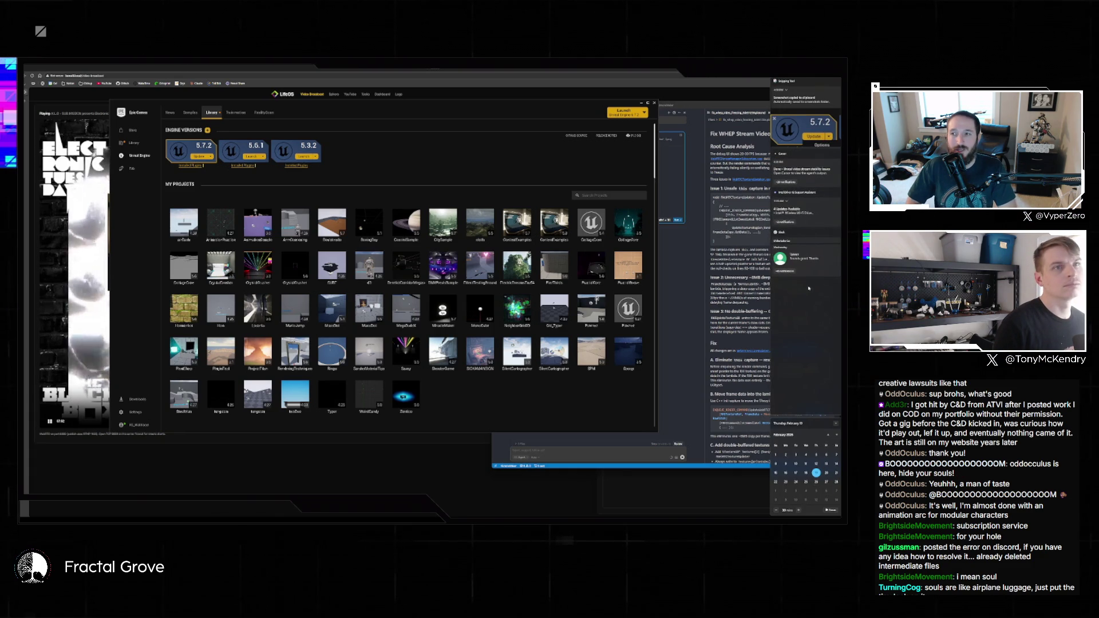
left_click(801, 136)
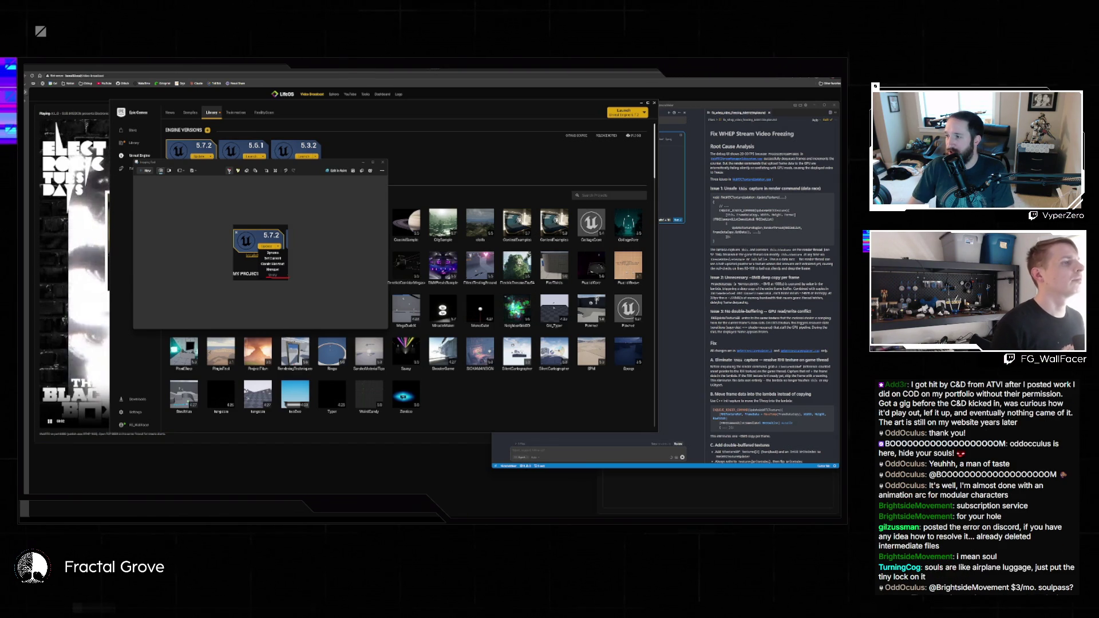
left_click(319, 161)
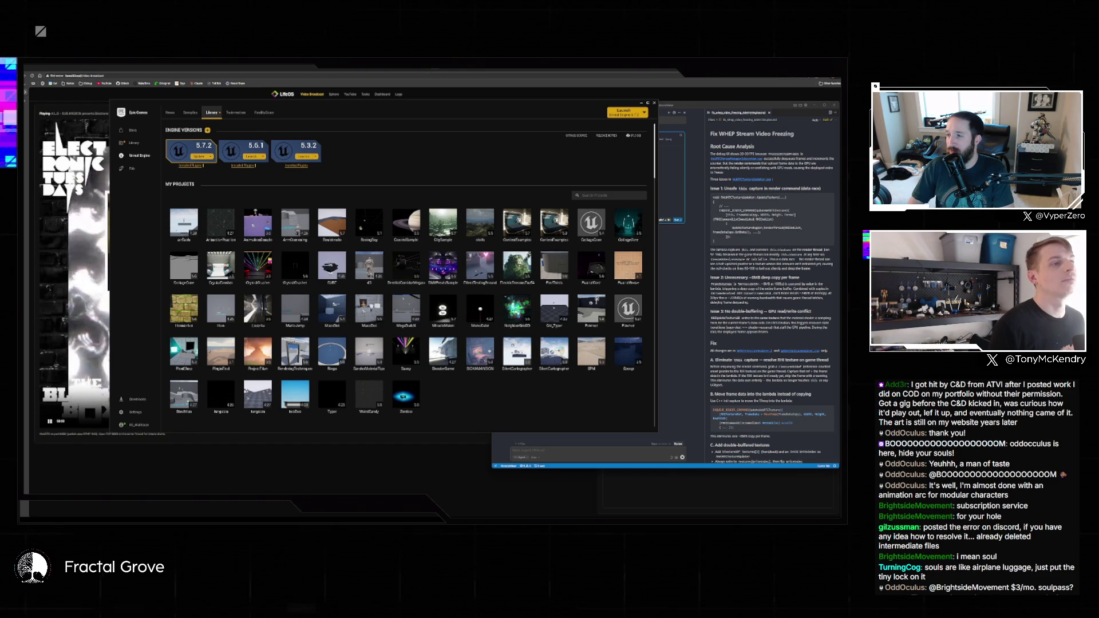
left_click(654, 103)
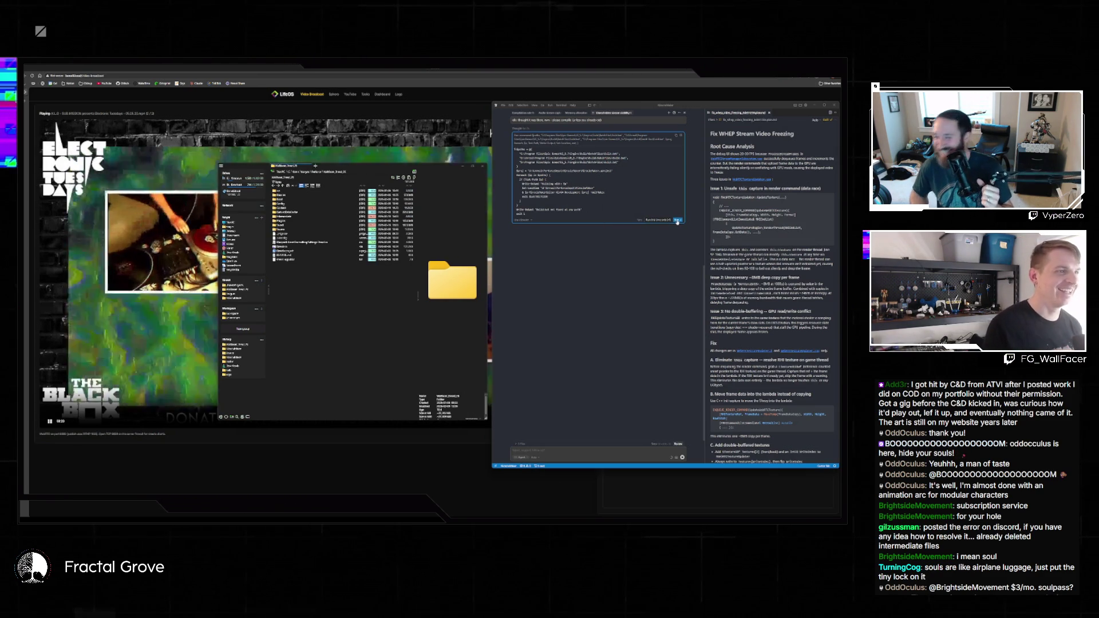
Let the assistant's pending command run, then view the shader error screenshot enlarged
left_click(662, 221)
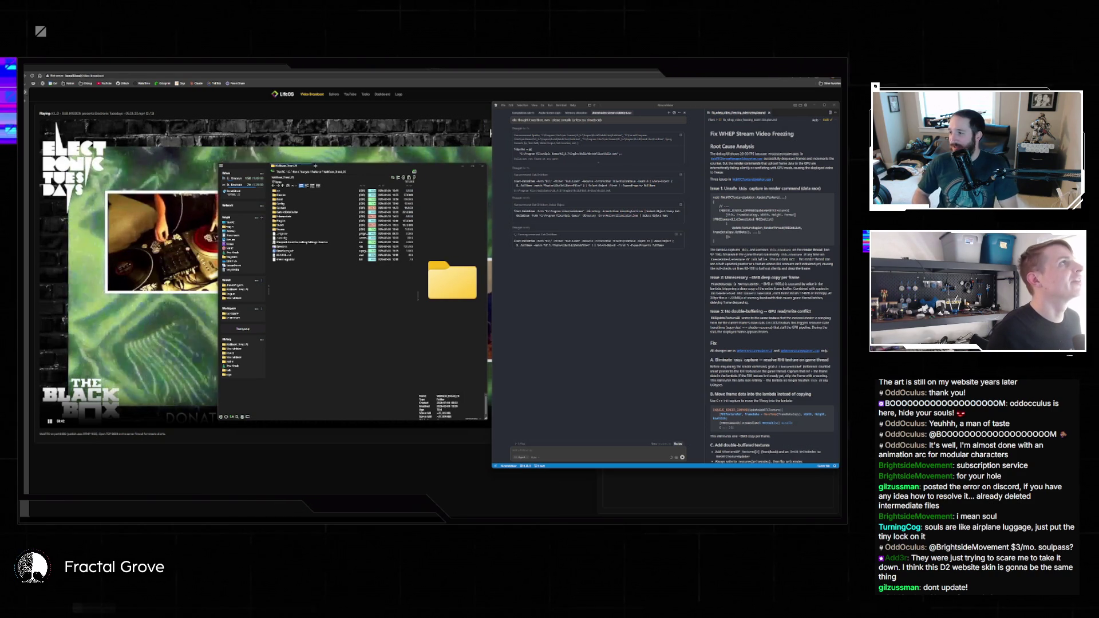
key("alt+Tab")
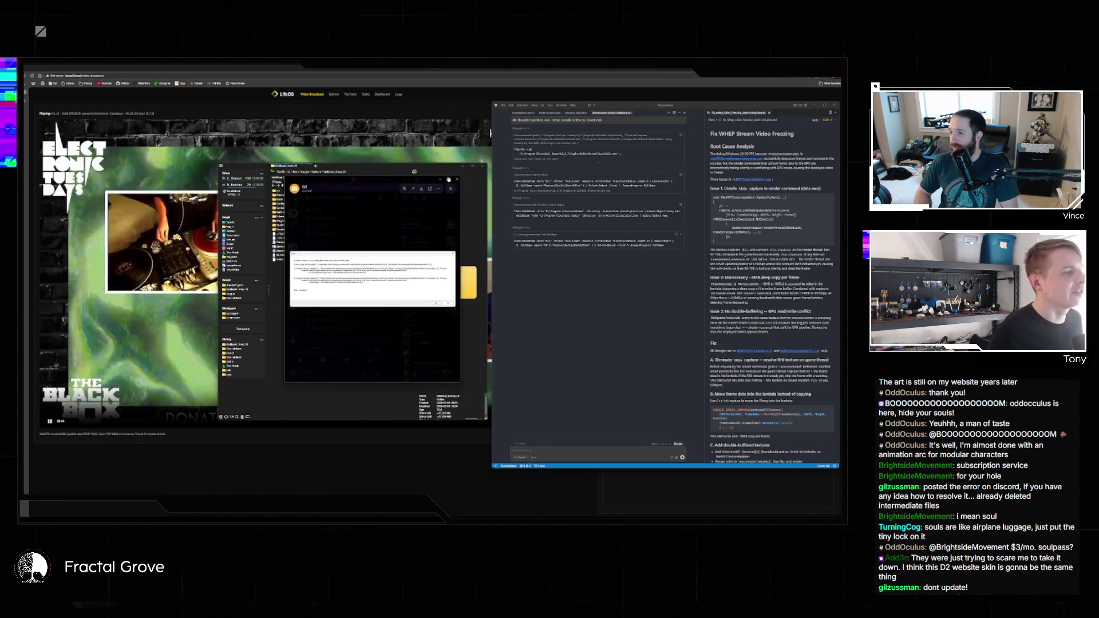
double_click(443, 205)
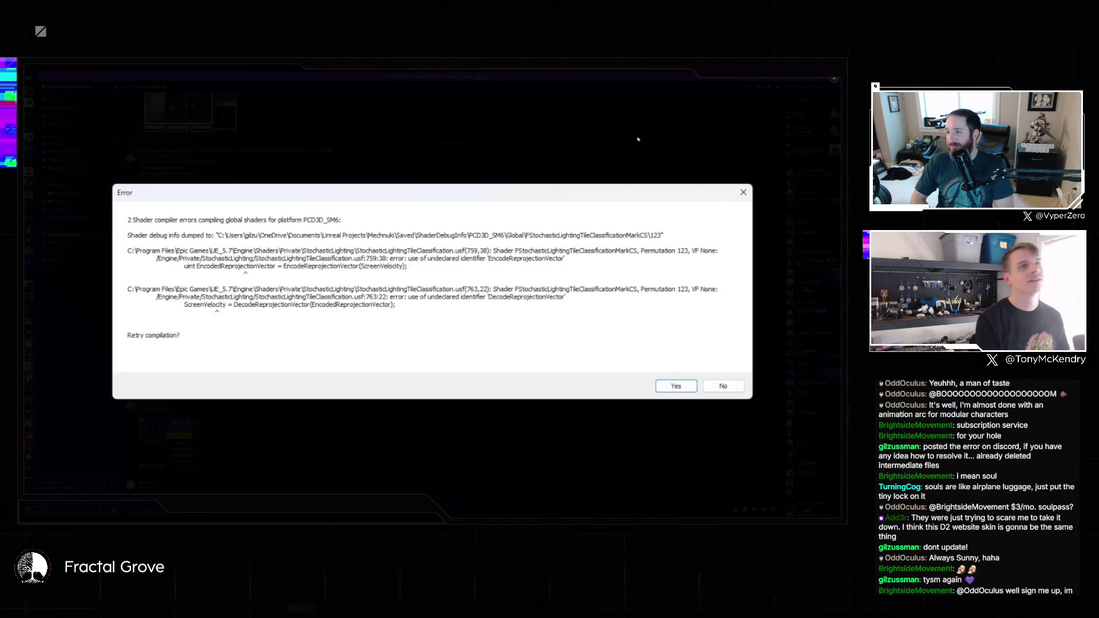
Close the screenshot after reading the undeclared EncodeReprojectionVector/DecodeReprojectionVector compile errors
left_click(818, 90)
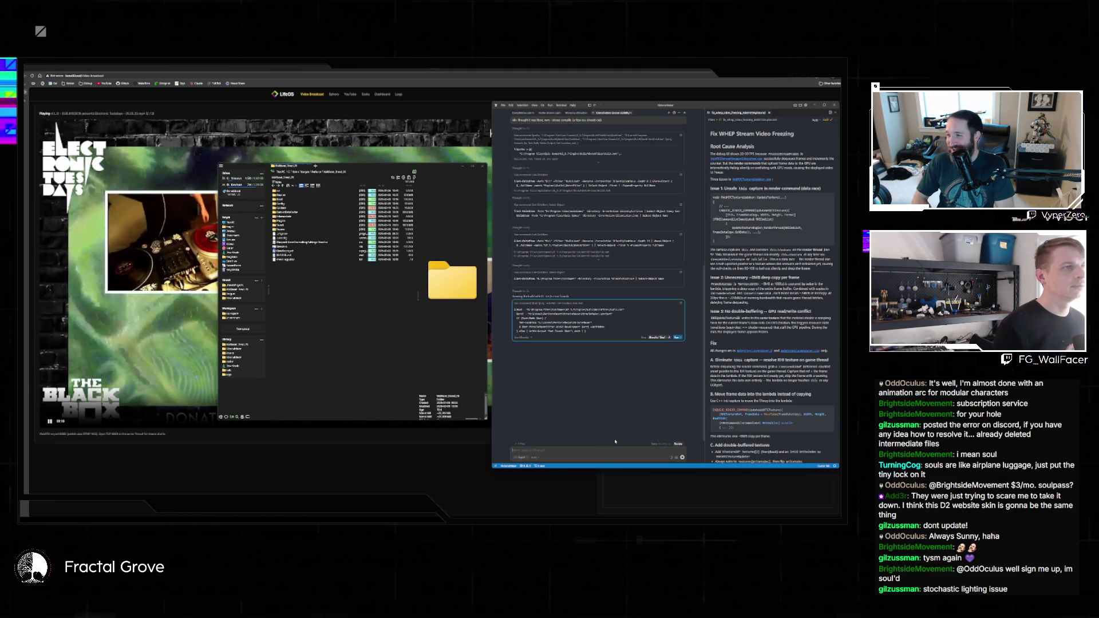
Open a folder on another drive in File Explorer
type("What")
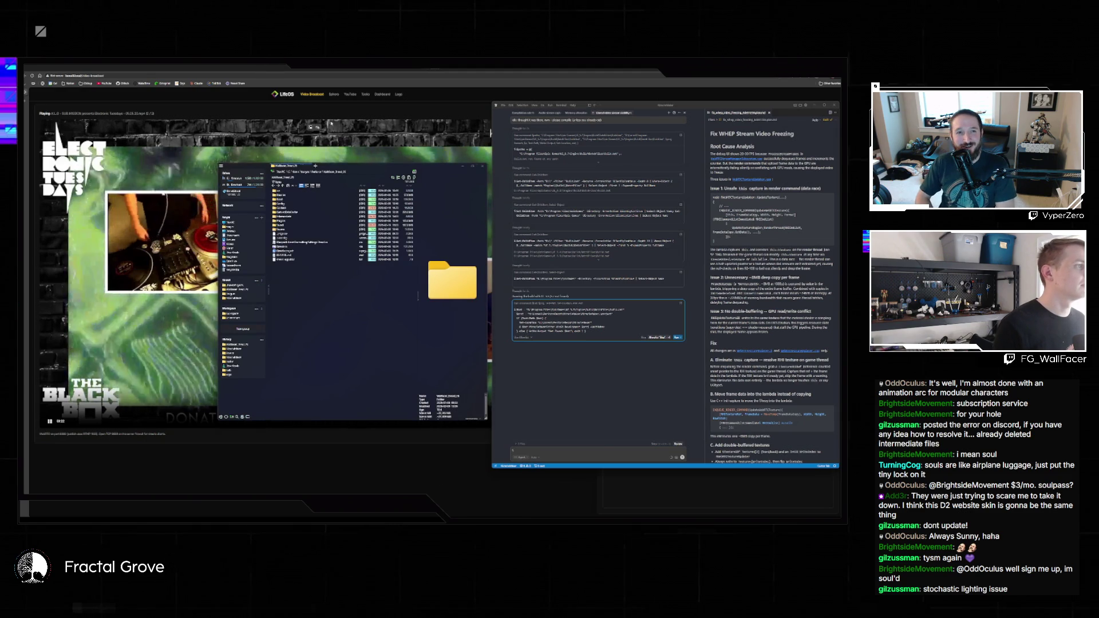
left_click(243, 191)
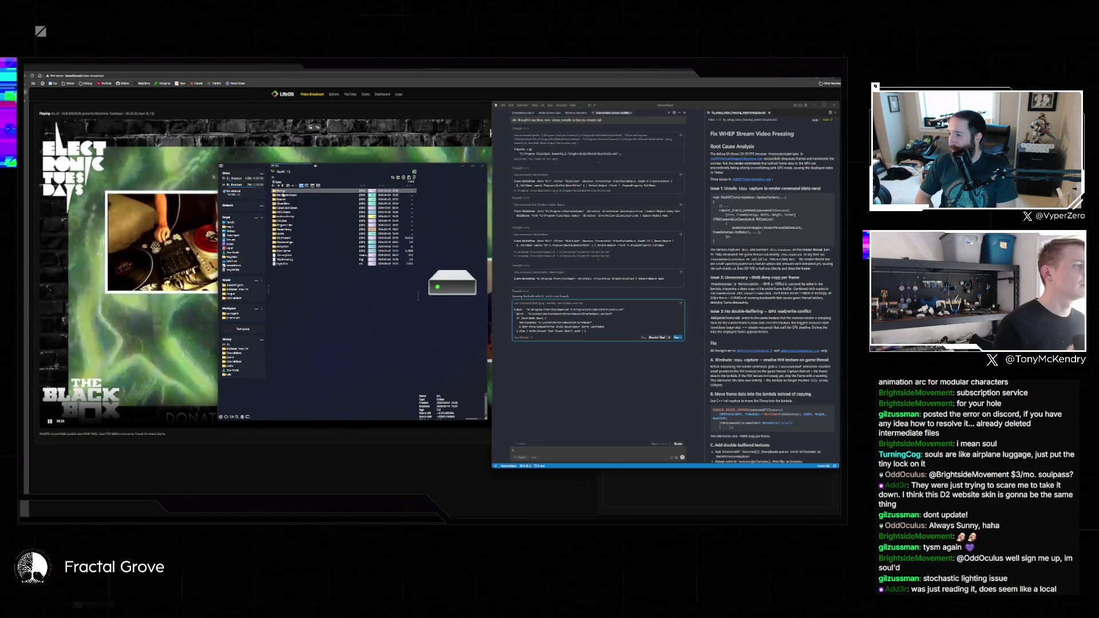
left_click(293, 234)
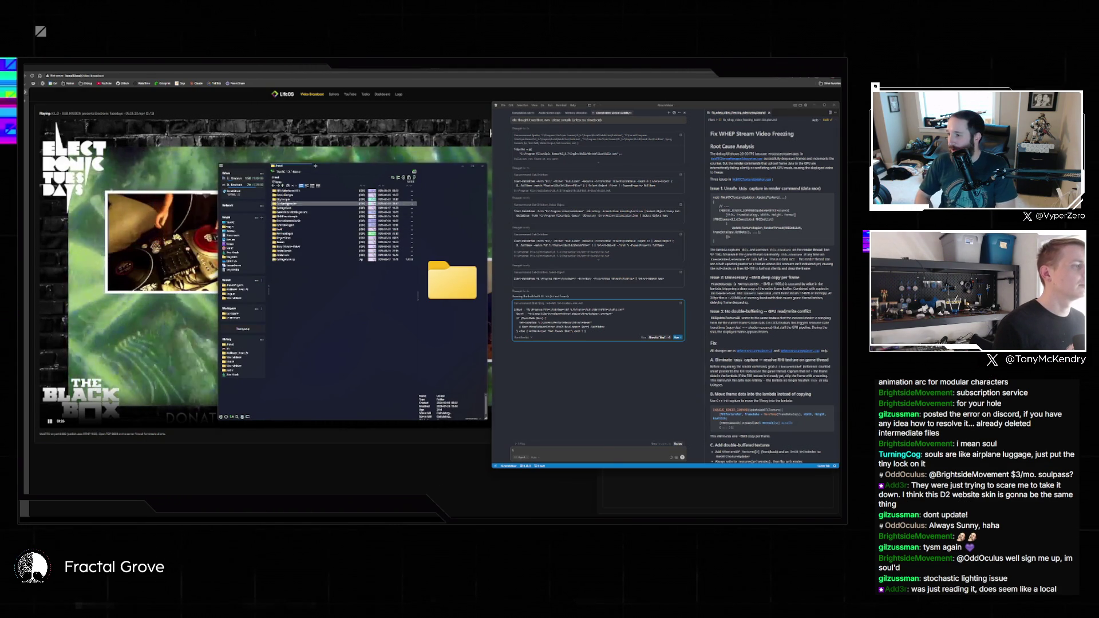
double_click(293, 234)
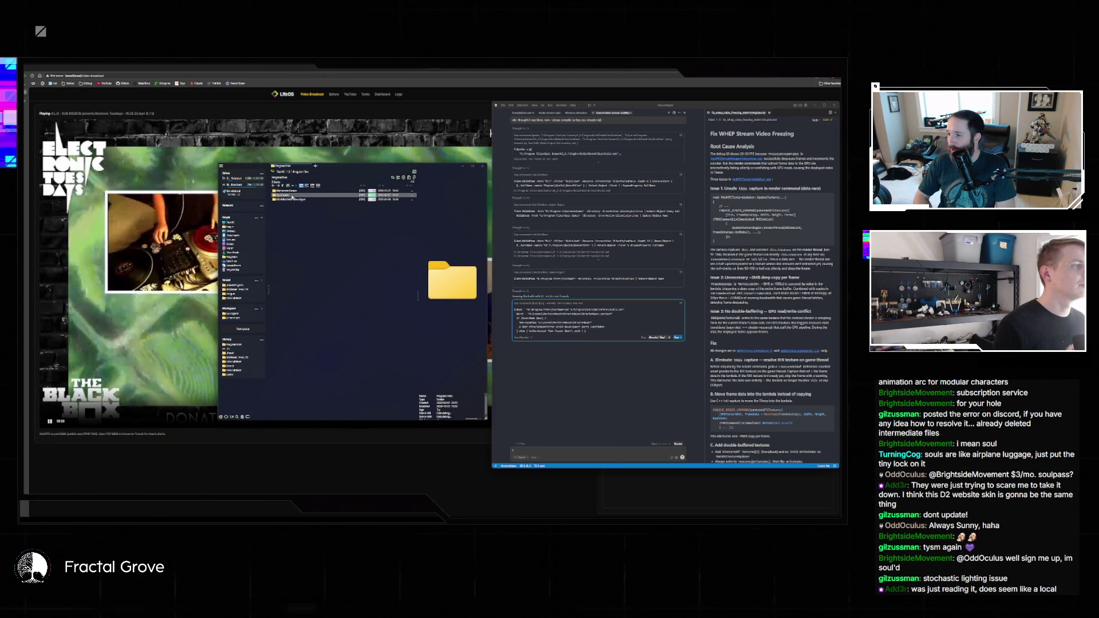
Copy that folder's path and send it to the assistant in the chat
right_click(286, 230)
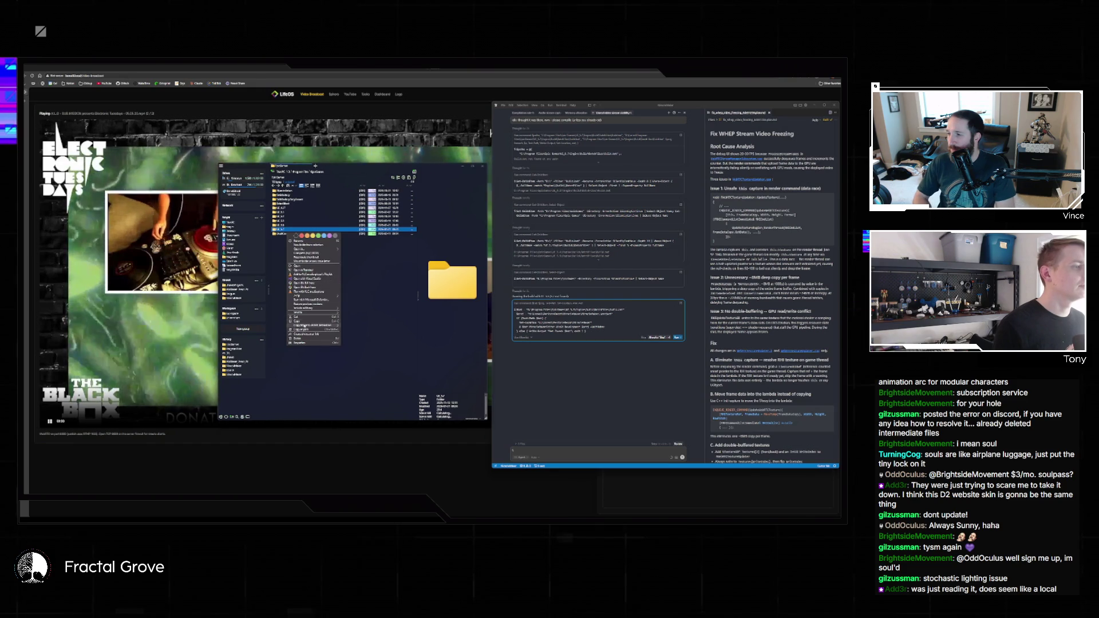
left_click(300, 330)
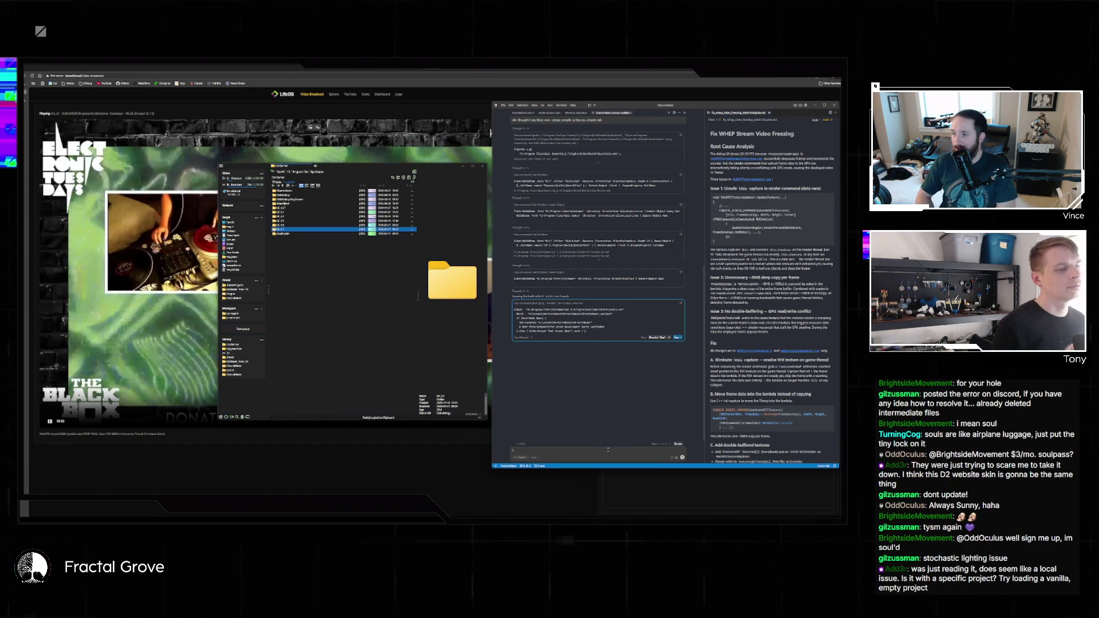
type("STing")
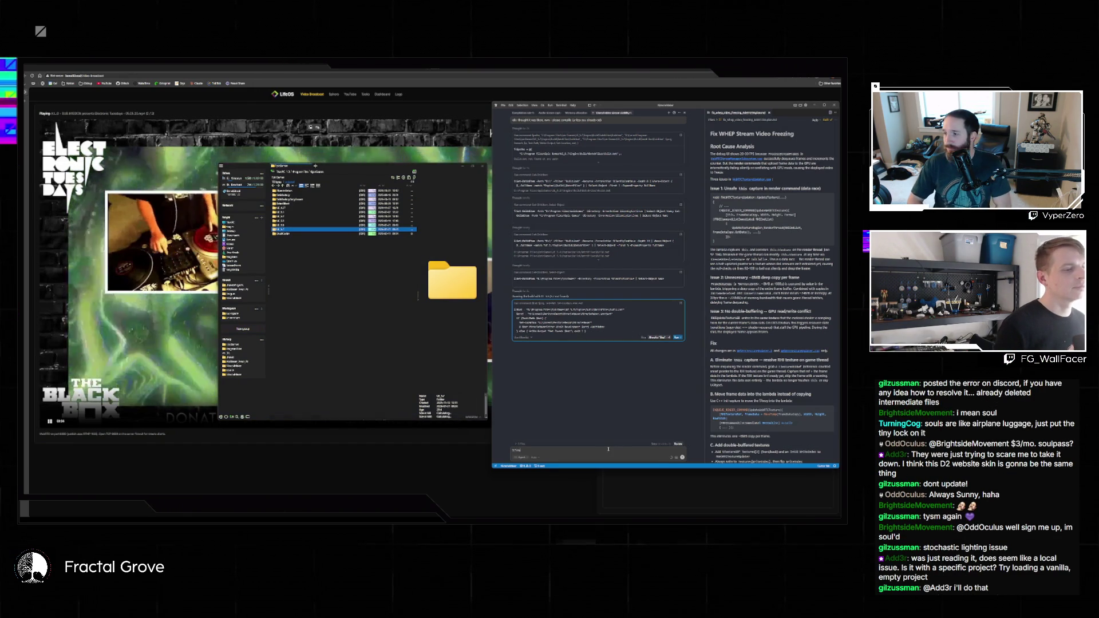
key("Return")
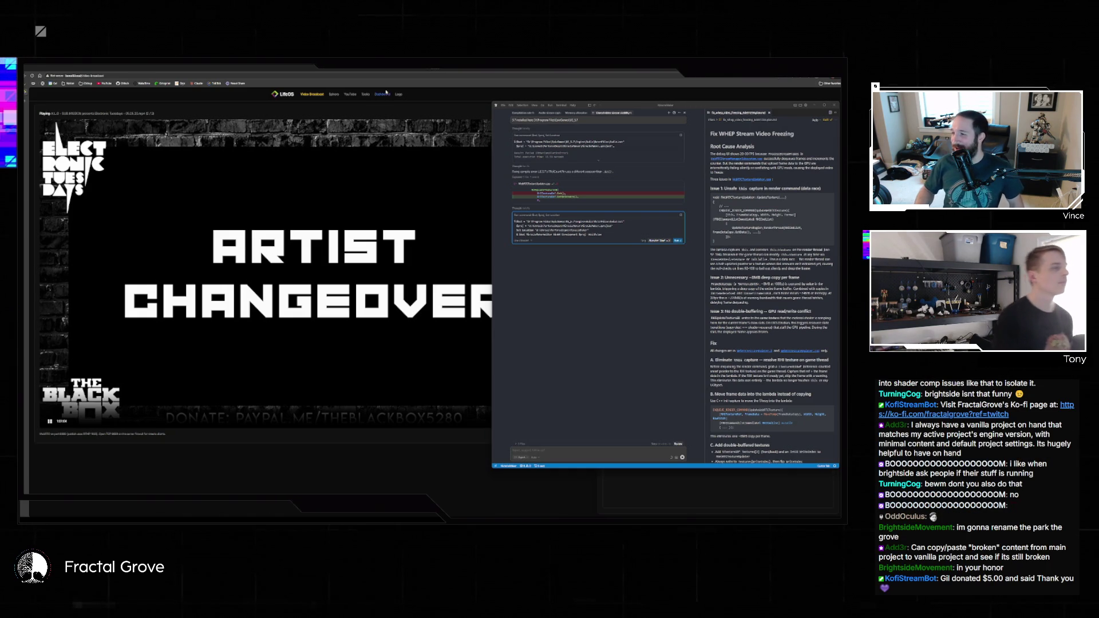
Hide VS Code, skip to the third playlist video, and restart the stream
left_click(465, 83)
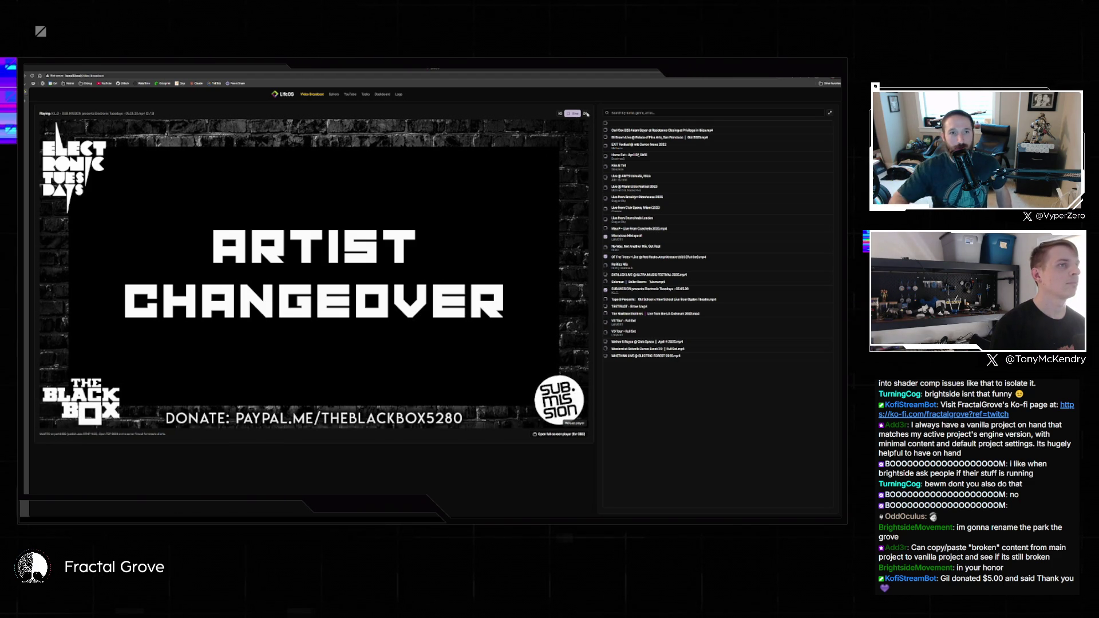
left_click(586, 113)
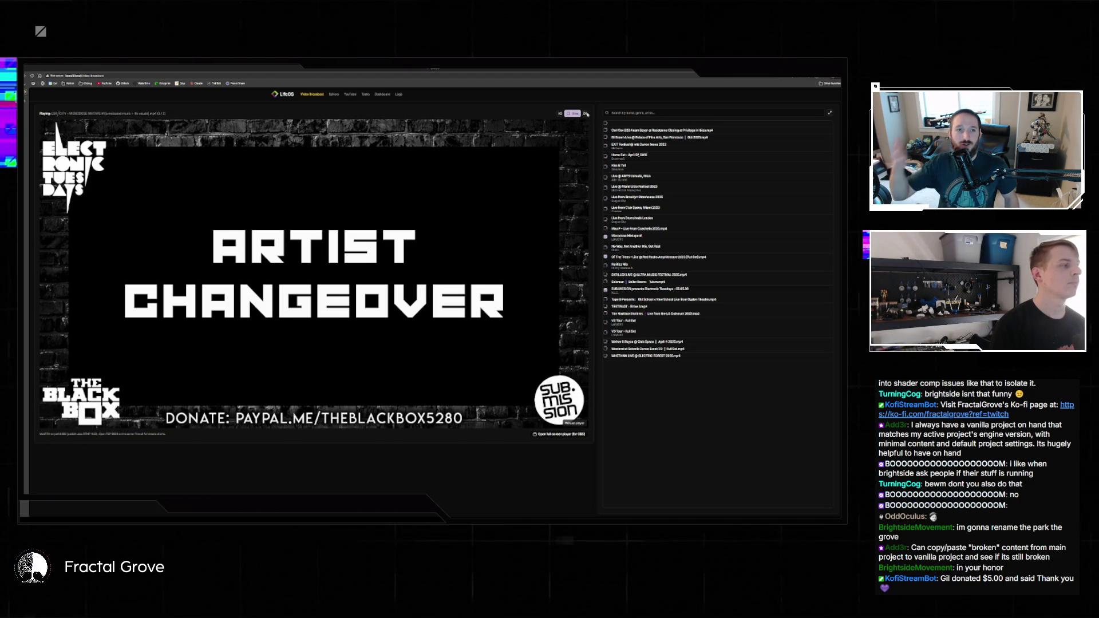
left_click(572, 113)
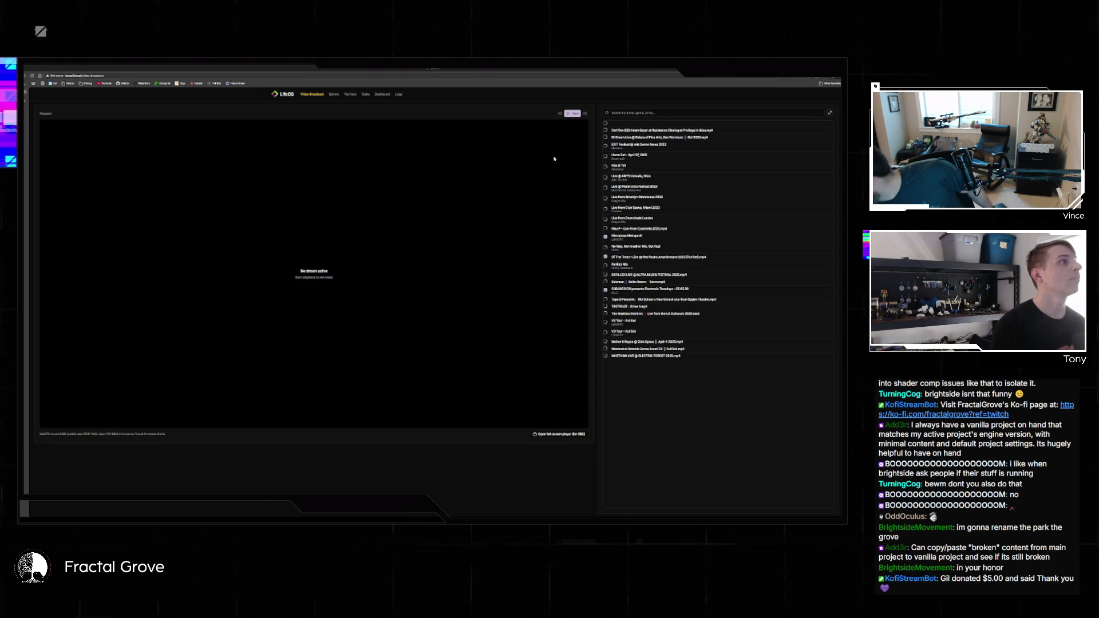
left_click(572, 114)
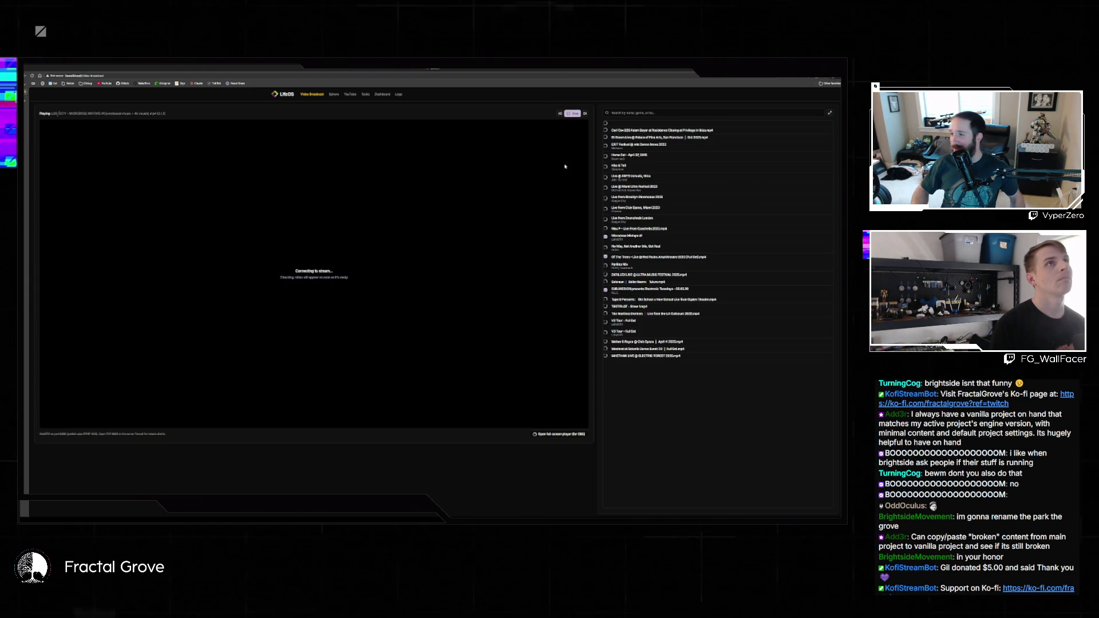